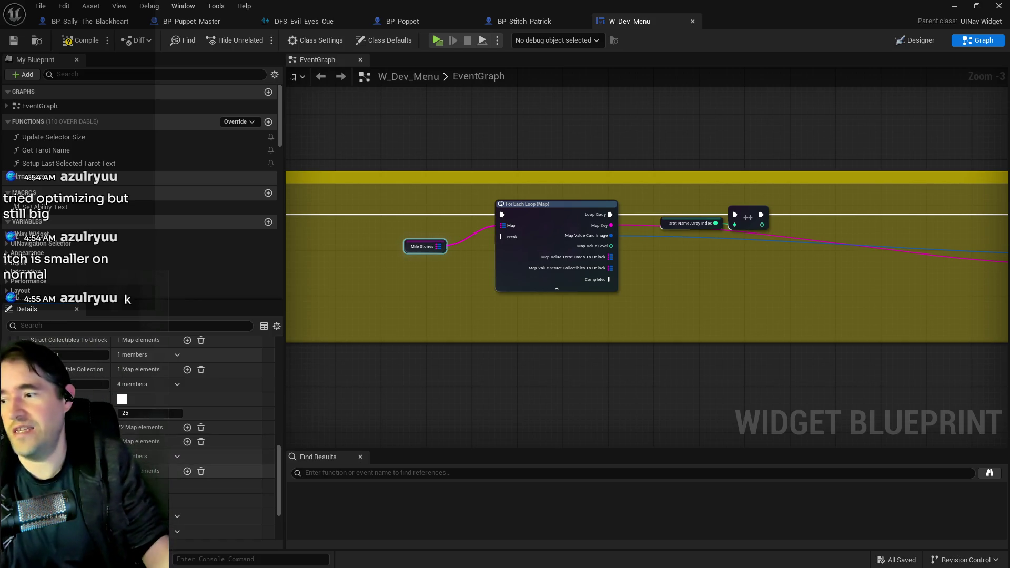
Copy one Milestones map entry's values and paste them into another entry in the Details panel
{"action": "scroll", "coordinate": [94, 457], "scroll_direction": "down", "scroll_amount": 1}
{"action": "right_click", "coordinate": [95, 460]}
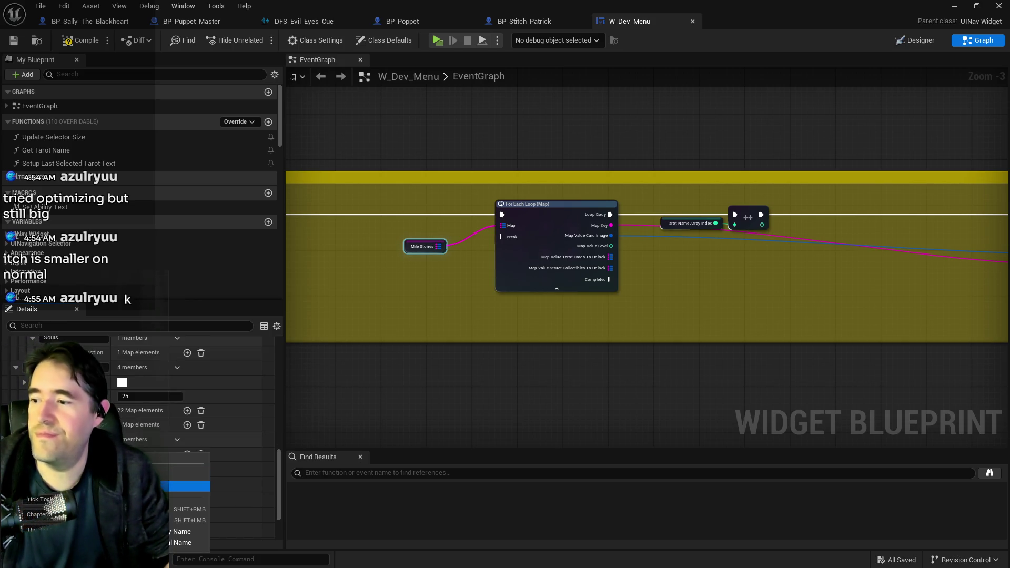
{"action": "left_click", "coordinate": [186, 509]}
{"action": "right_click", "coordinate": [208, 442]}
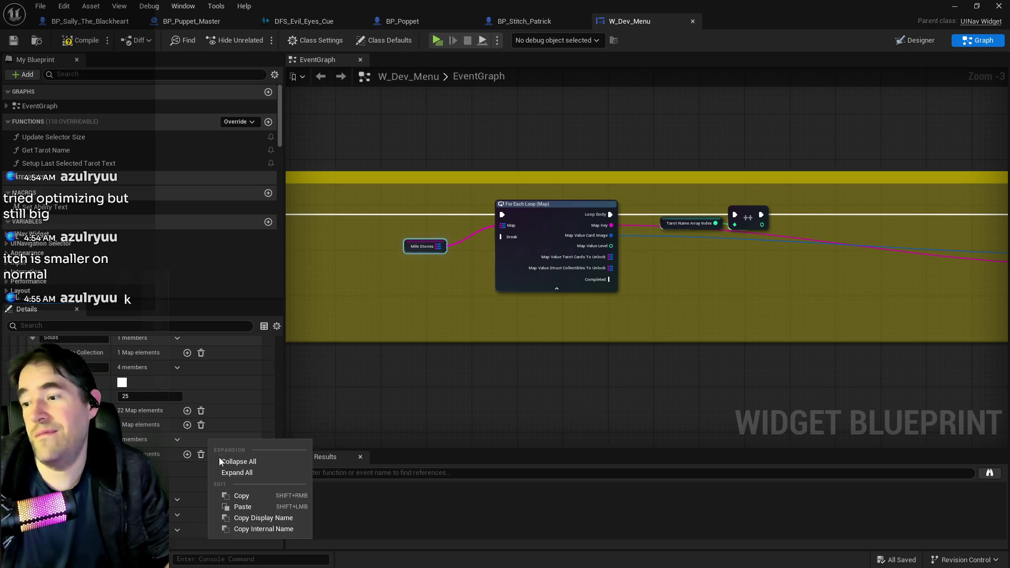
{"action": "left_click", "coordinate": [227, 497]}
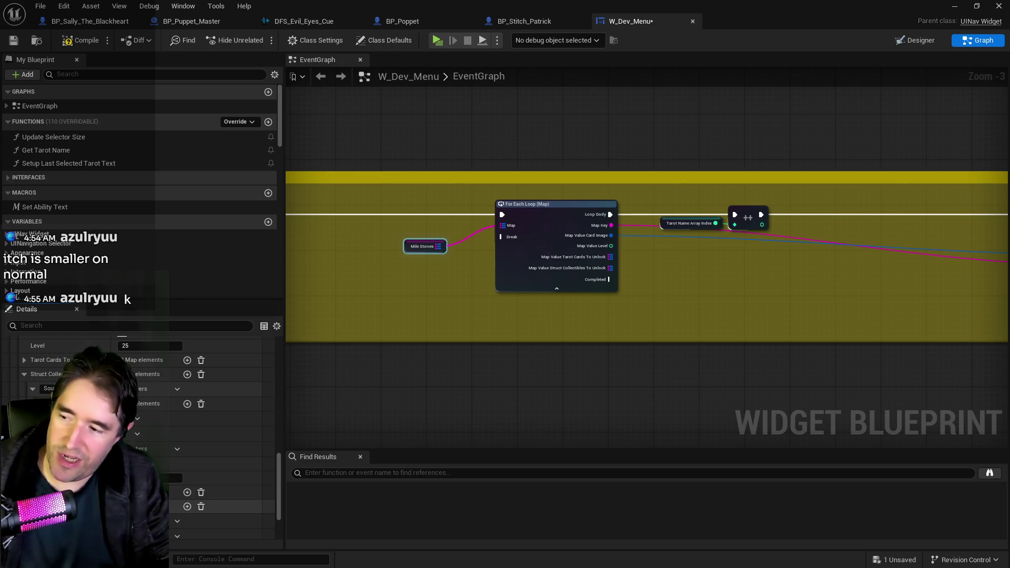
Copy a Milestones entry and paste its values into the destination entry
{"action": "right_click", "coordinate": [225, 384]}
{"action": "left_click", "coordinate": [247, 428]}
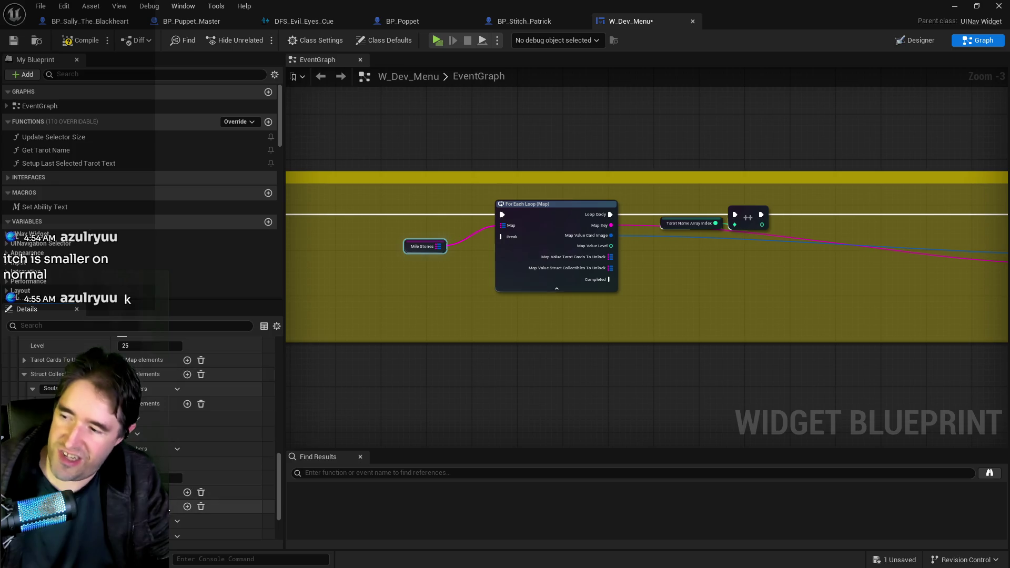
{"action": "right_click", "coordinate": [220, 506]}
{"action": "left_click", "coordinate": [248, 475]}
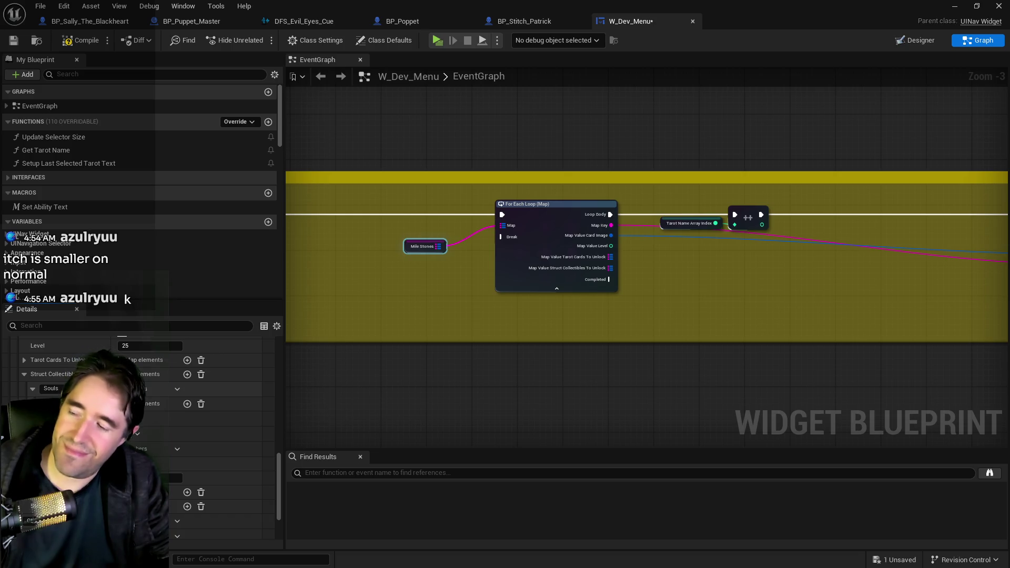
Scroll down to the Chapter 3 entry, dismissing its context menu without pasting
{"action": "scroll", "coordinate": [32, 507], "scroll_direction": "down", "scroll_amount": 2}
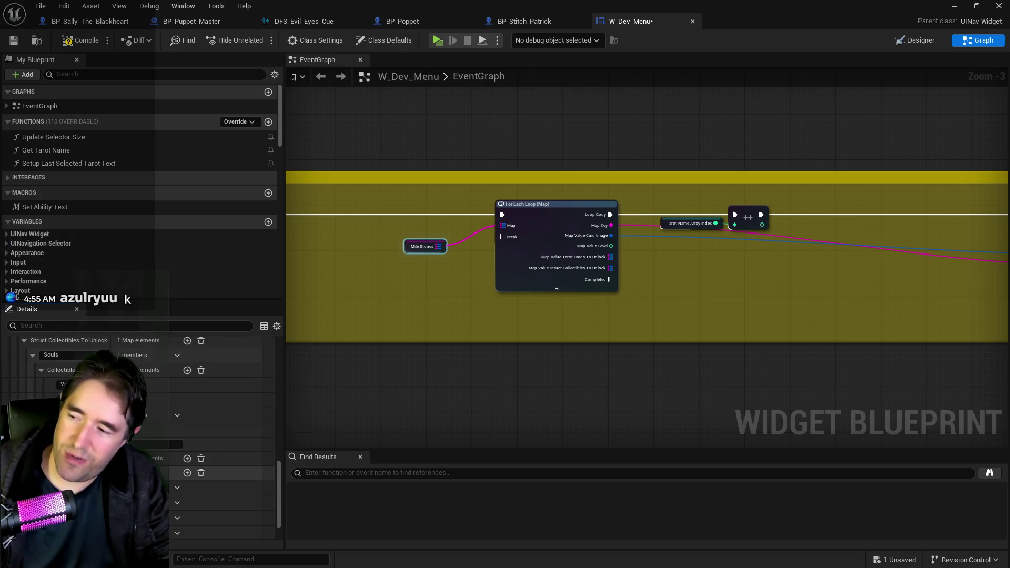
{"action": "scroll", "coordinate": [63, 473], "scroll_direction": "down", "scroll_amount": 2}
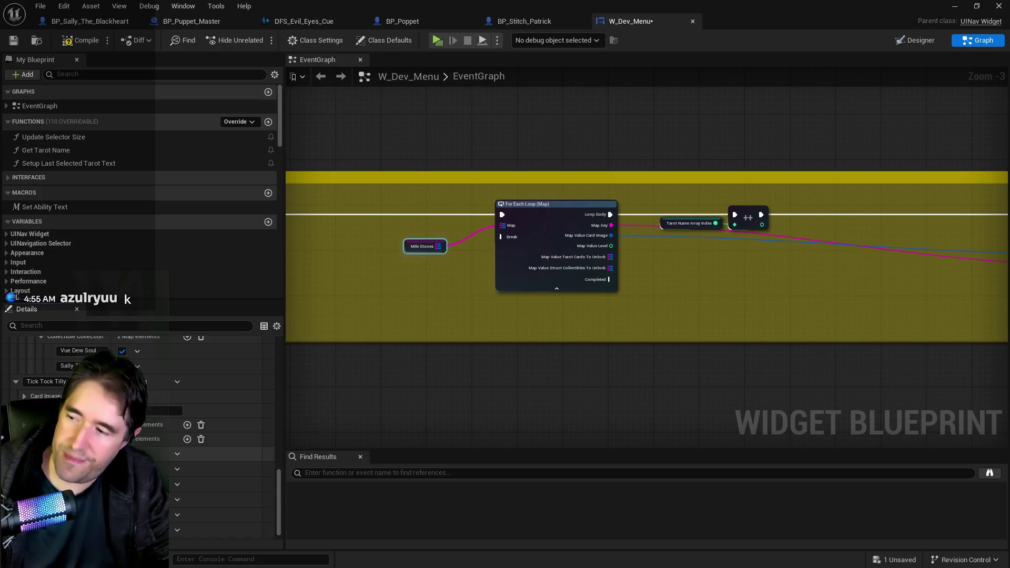
{"action": "scroll", "coordinate": [175, 470], "scroll_direction": "down", "scroll_amount": 2}
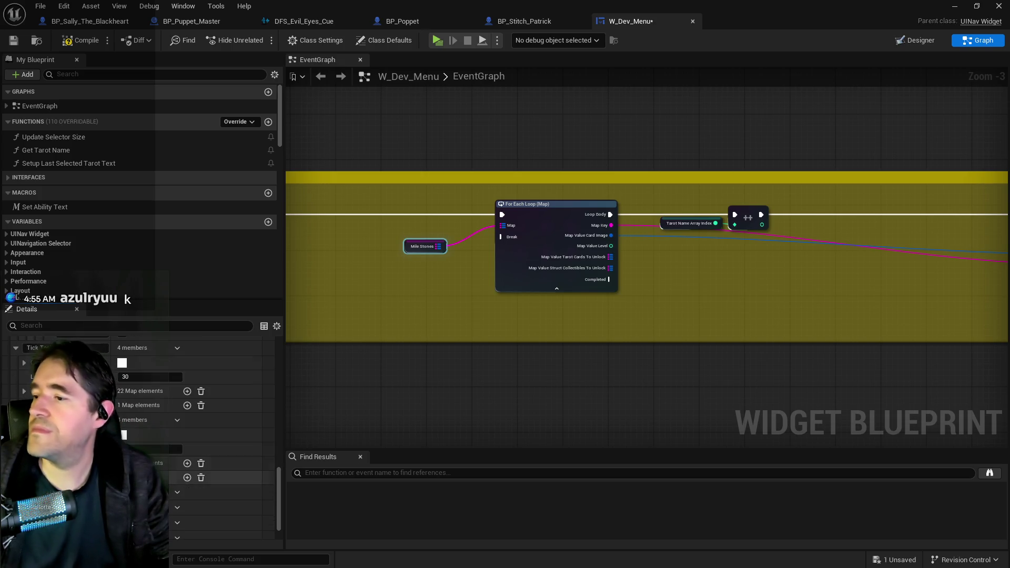
{"action": "right_click", "coordinate": [223, 475]}
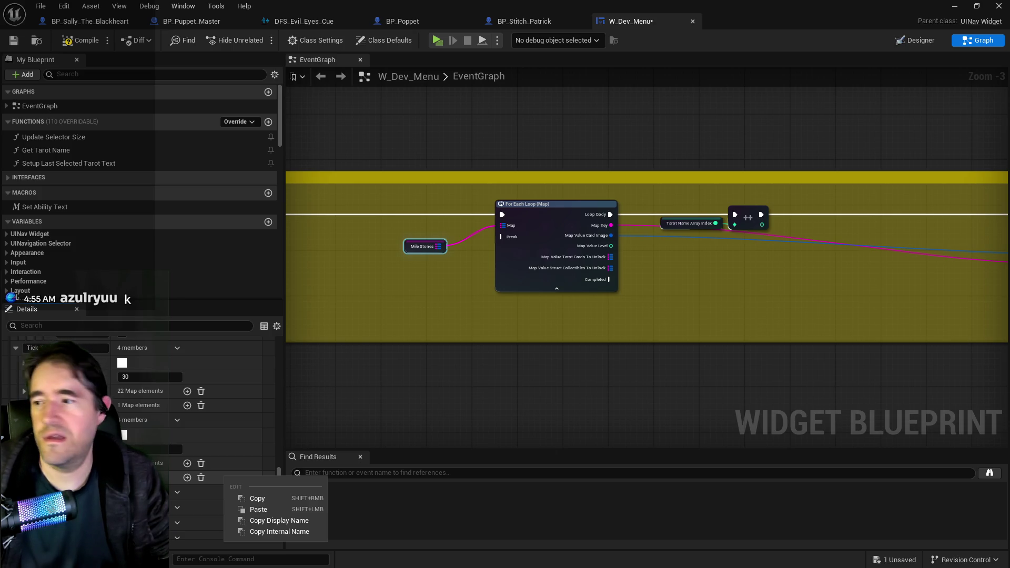
{"action": "left_click", "coordinate": [140, 449]}
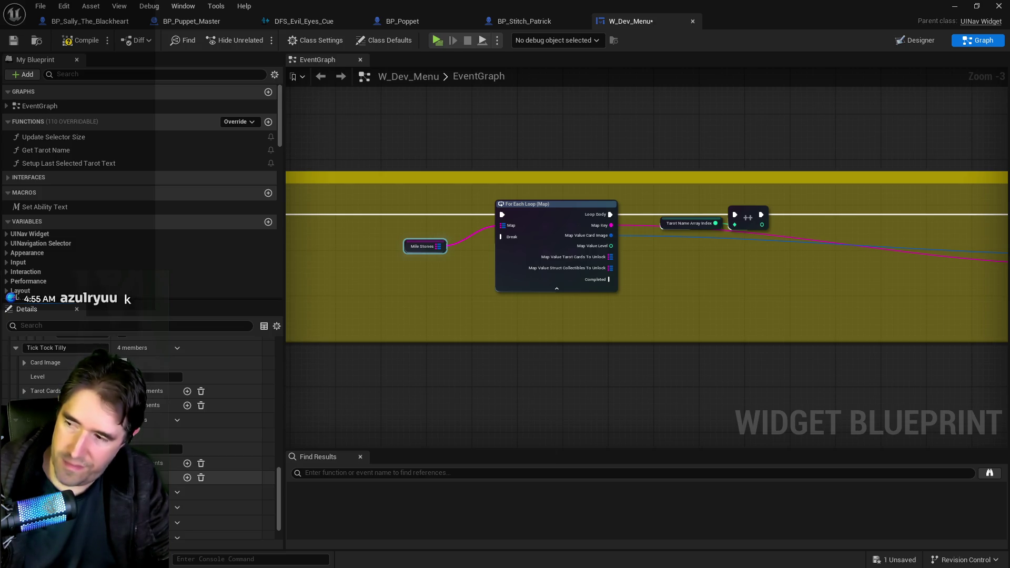
{"action": "scroll", "coordinate": [221, 473], "scroll_direction": "down", "scroll_amount": 3}
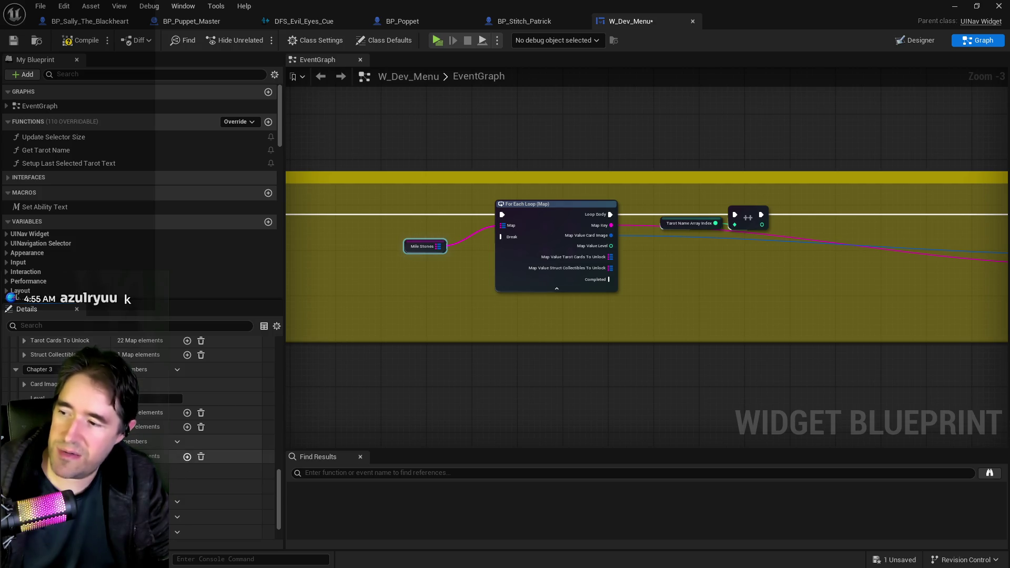
Add a new element to the Milestones map
{"action": "left_click", "coordinate": [187, 455]}
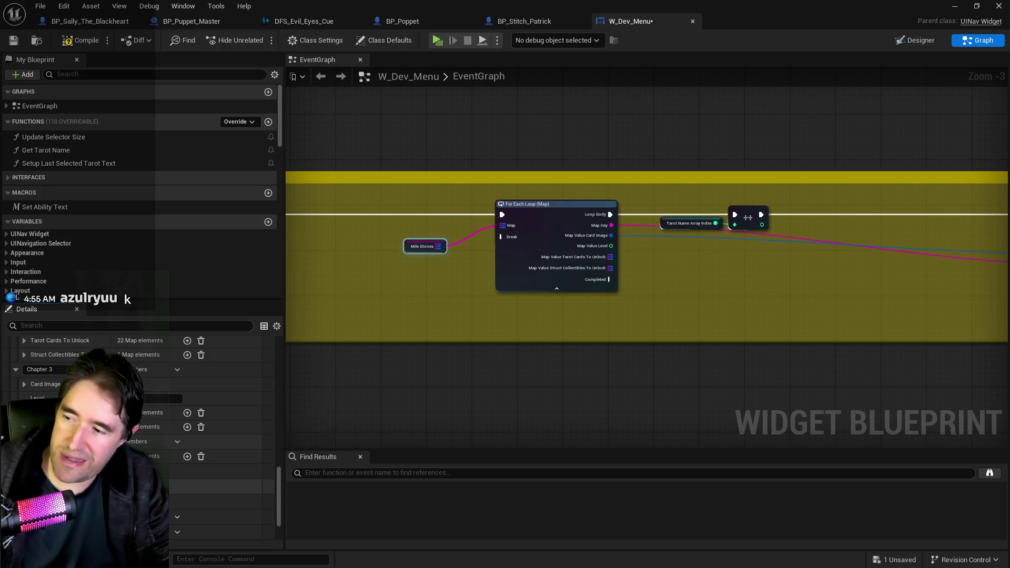
{"action": "left_click", "coordinate": [187, 456]}
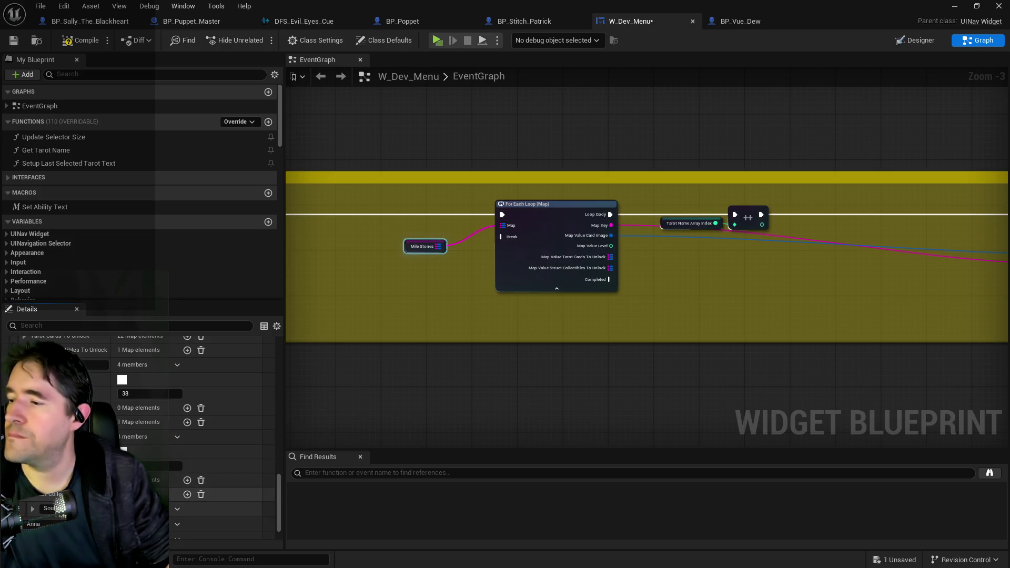
{"action": "scroll", "coordinate": [174, 343], "scroll_direction": "down", "scroll_amount": 3}
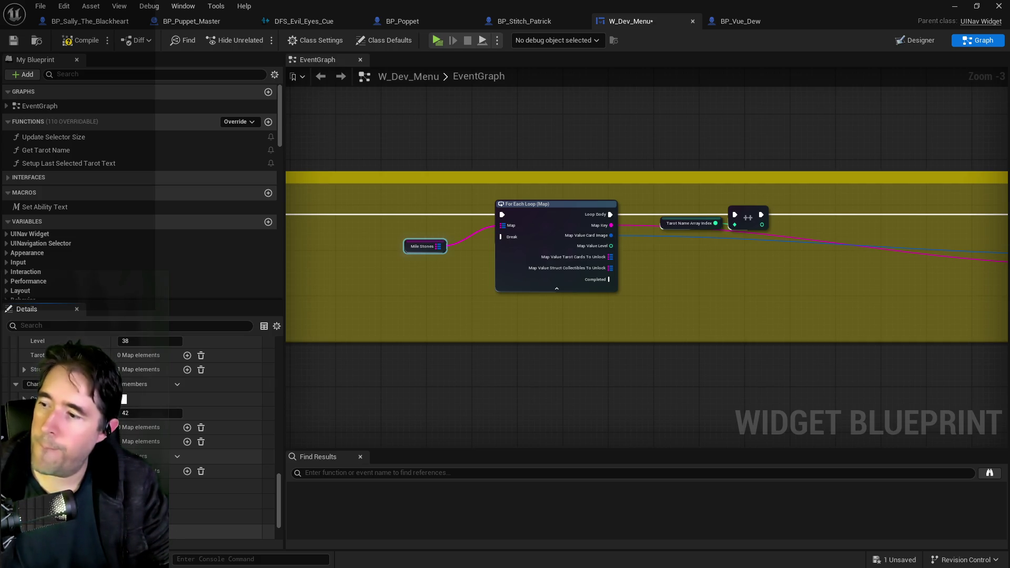
{"action": "scroll", "coordinate": [160, 474], "scroll_direction": "down", "scroll_amount": 2}
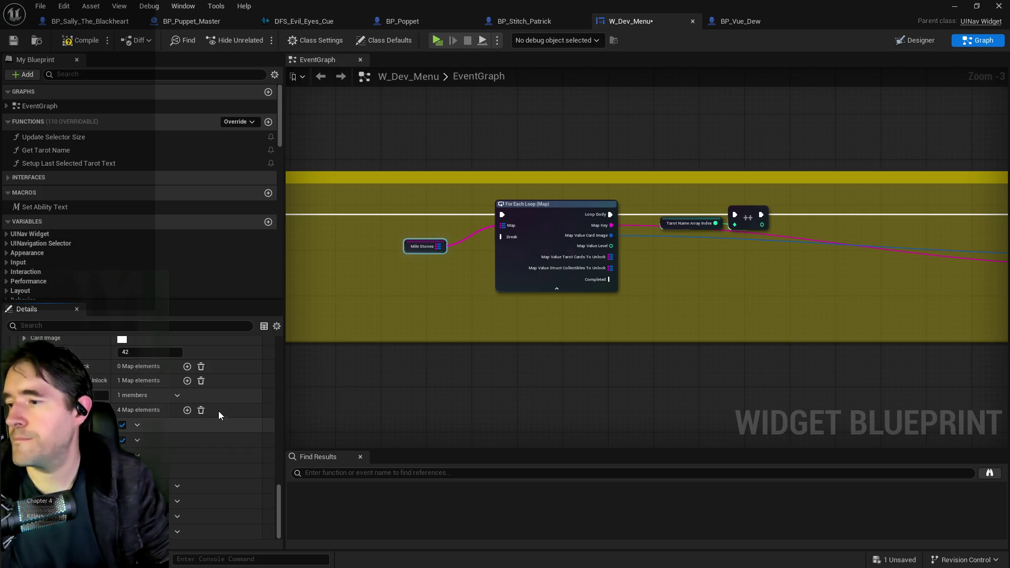
Copy an existing entry's values and paste them into the new Level 42 entry
{"action": "right_click", "coordinate": [220, 385]}
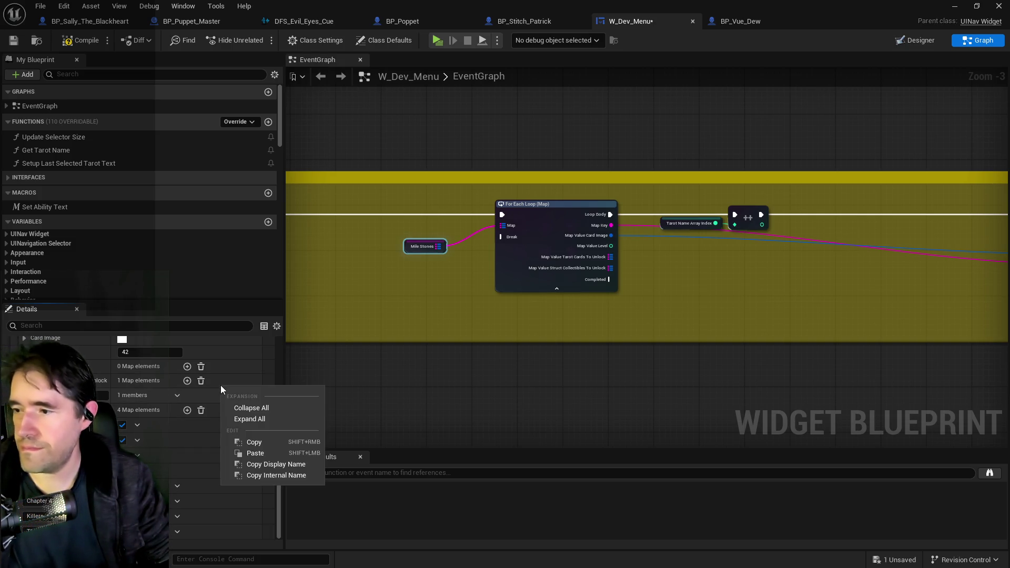
{"action": "left_click", "coordinate": [238, 443]}
{"action": "scroll", "coordinate": [174, 368], "scroll_direction": "up", "scroll_amount": 3}
{"action": "scroll", "coordinate": [175, 358], "scroll_direction": "down", "scroll_amount": 2}
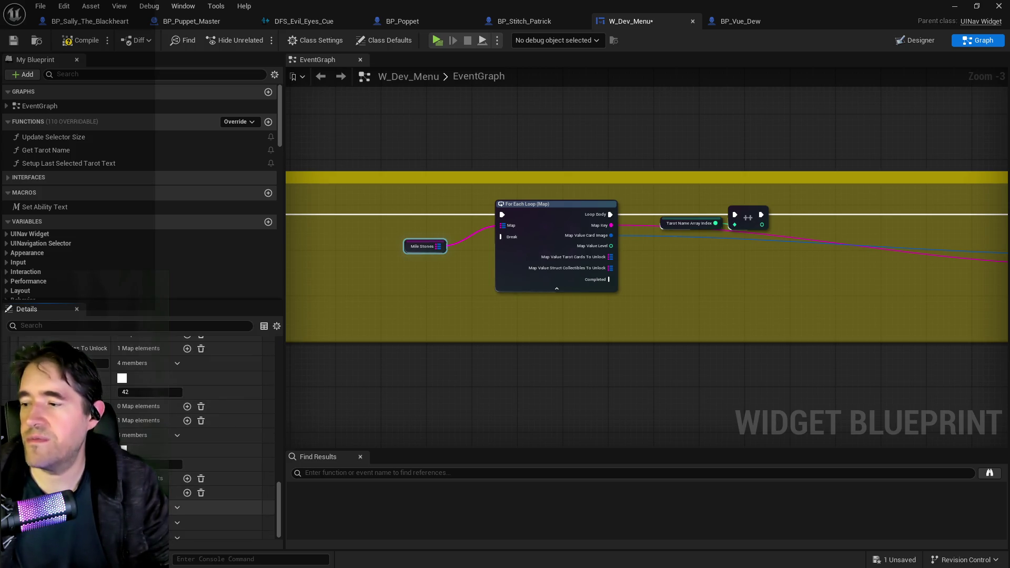
{"action": "right_click", "coordinate": [226, 488]}
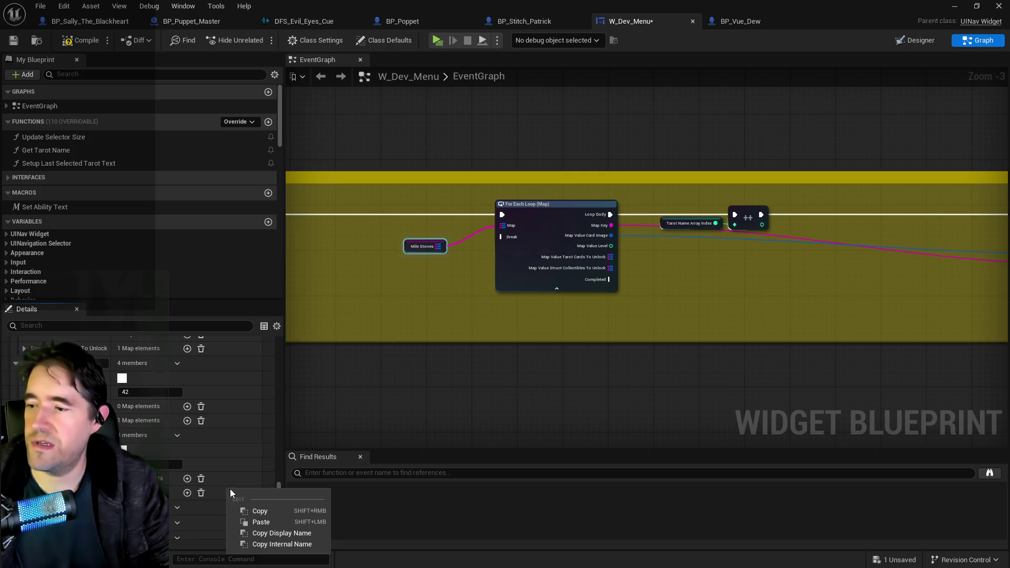
{"action": "left_click", "coordinate": [251, 521]}
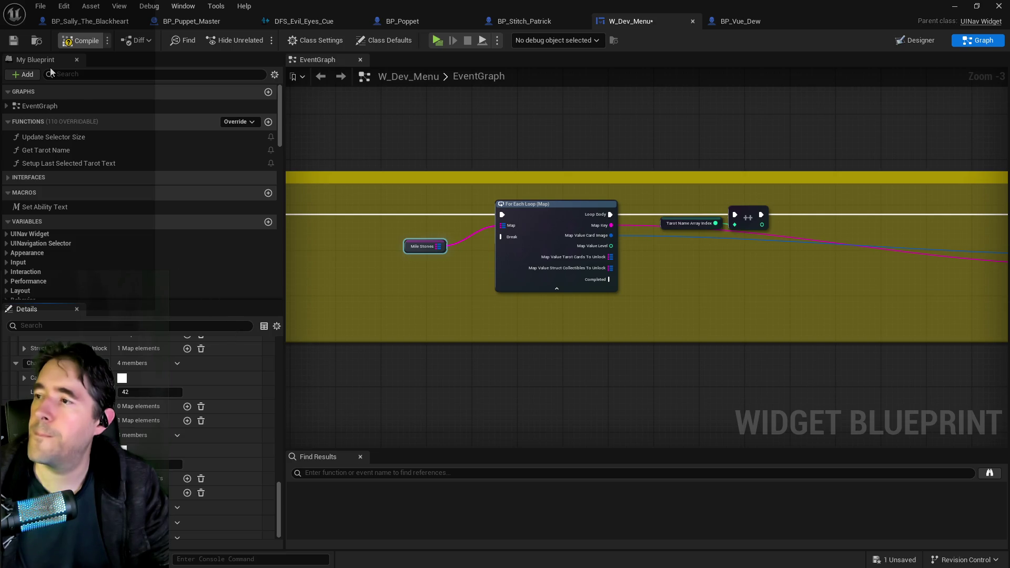
Compile W_Dev_Menu with F7, save it, and review the Milestones list
{"action": "key", "text": "F7"}
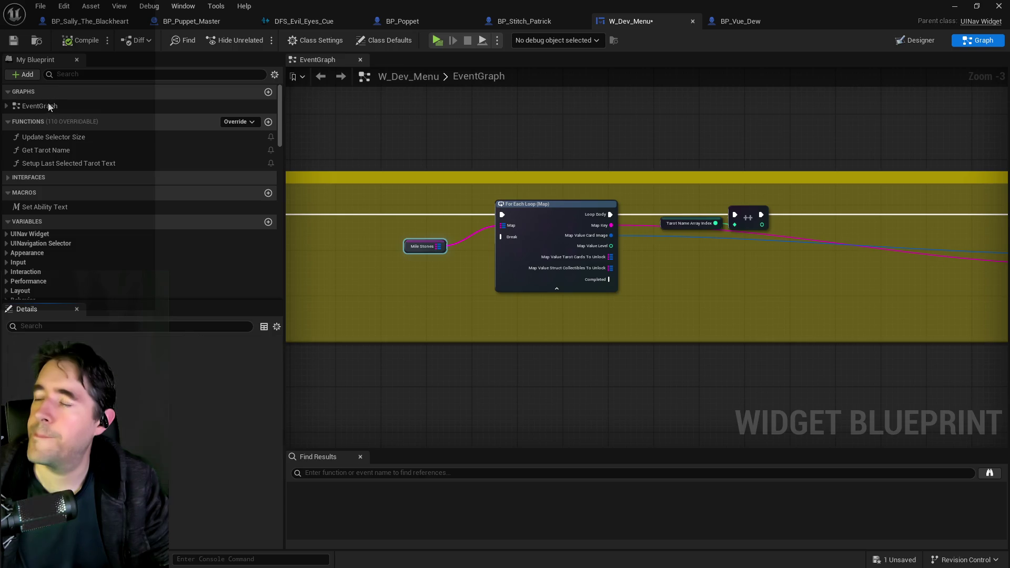
{"action": "left_click", "coordinate": [14, 43]}
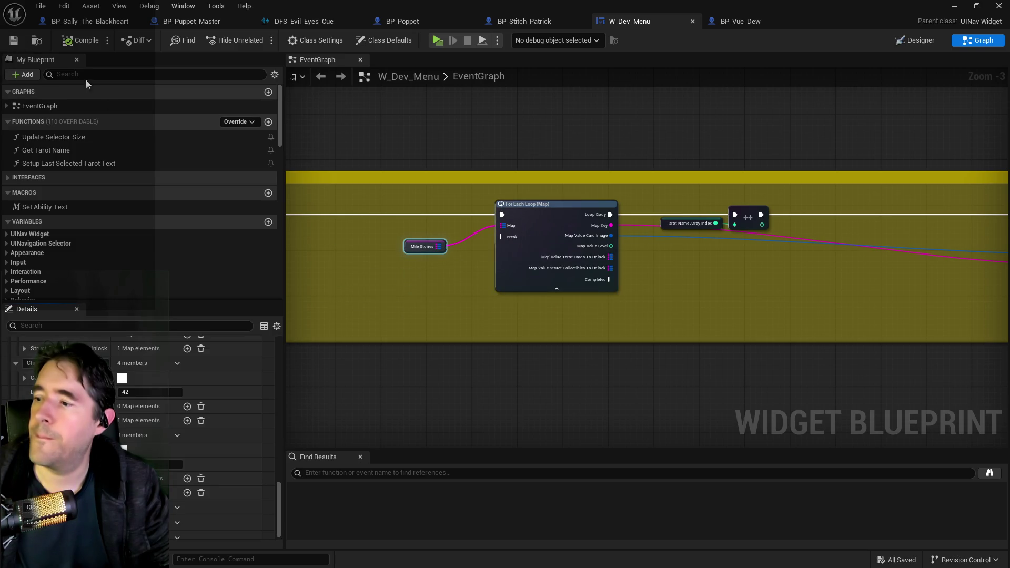
{"action": "scroll", "coordinate": [172, 405], "scroll_direction": "down", "scroll_amount": 1}
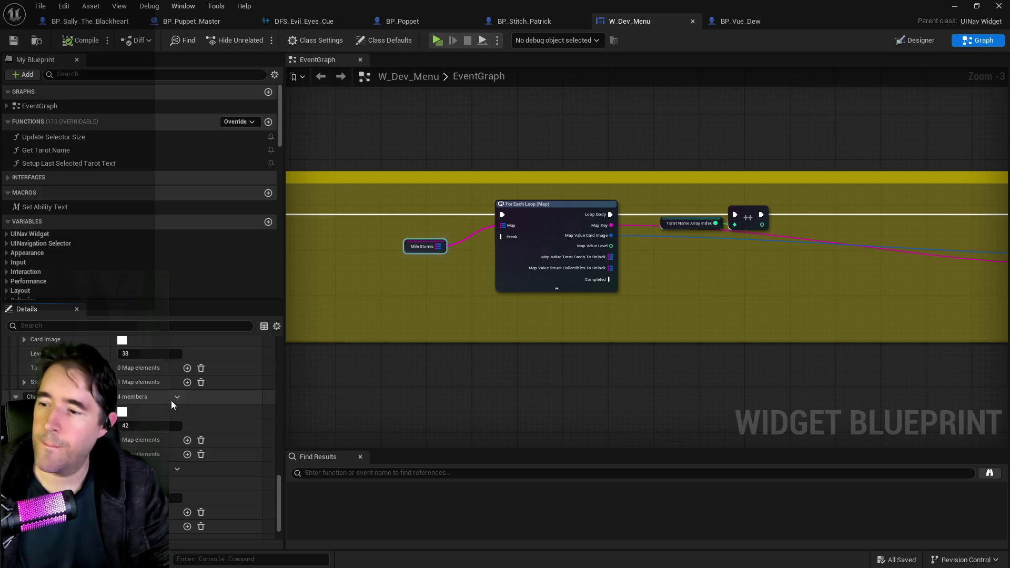
{"action": "scroll", "coordinate": [172, 403], "scroll_direction": "down", "scroll_amount": 3}
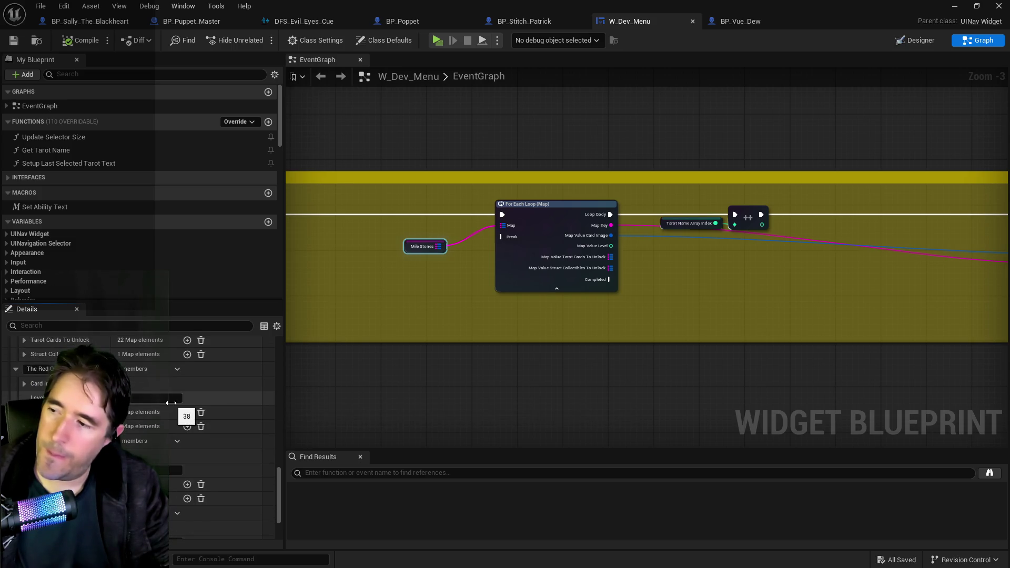
{"action": "scroll", "coordinate": [171, 403], "scroll_direction": "up", "scroll_amount": 5}
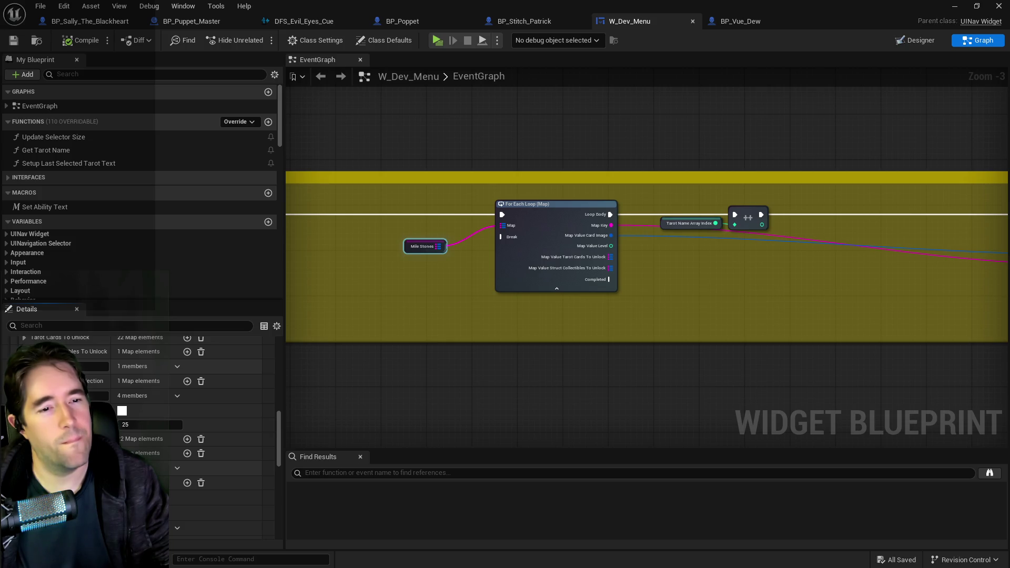
Scroll down to the chapter map and start editing the Chapter 4 key field
{"action": "scroll", "coordinate": [156, 412], "scroll_direction": "down", "scroll_amount": 5}
{"action": "scroll", "coordinate": [142, 456], "scroll_direction": "down", "scroll_amount": 2}
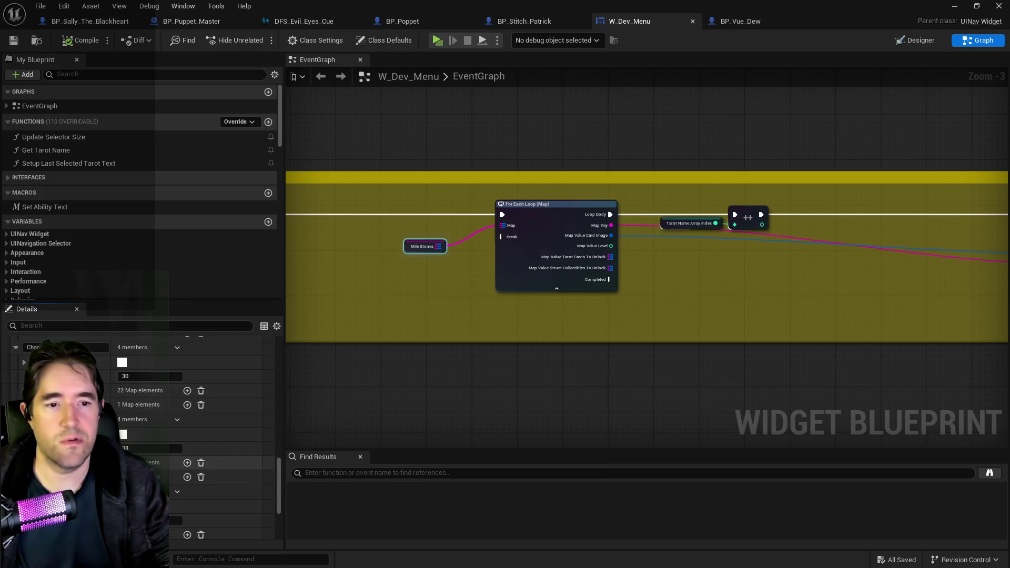
{"action": "scroll", "coordinate": [145, 447], "scroll_direction": "down", "scroll_amount": 4}
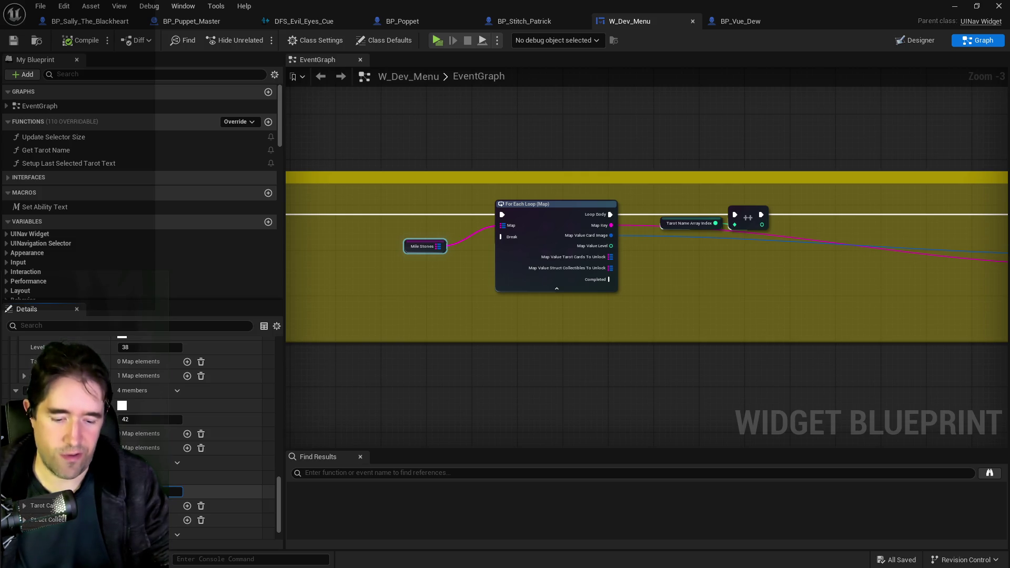
{"action": "scroll", "coordinate": [174, 335], "scroll_direction": "down", "scroll_amount": 2}
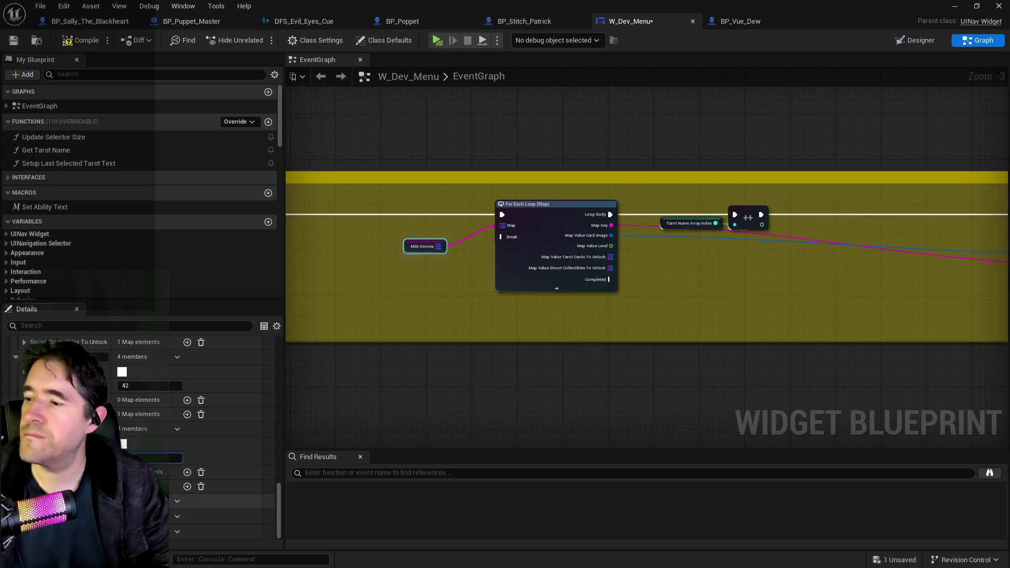
{"action": "scroll", "coordinate": [174, 446], "scroll_direction": "down", "scroll_amount": 1}
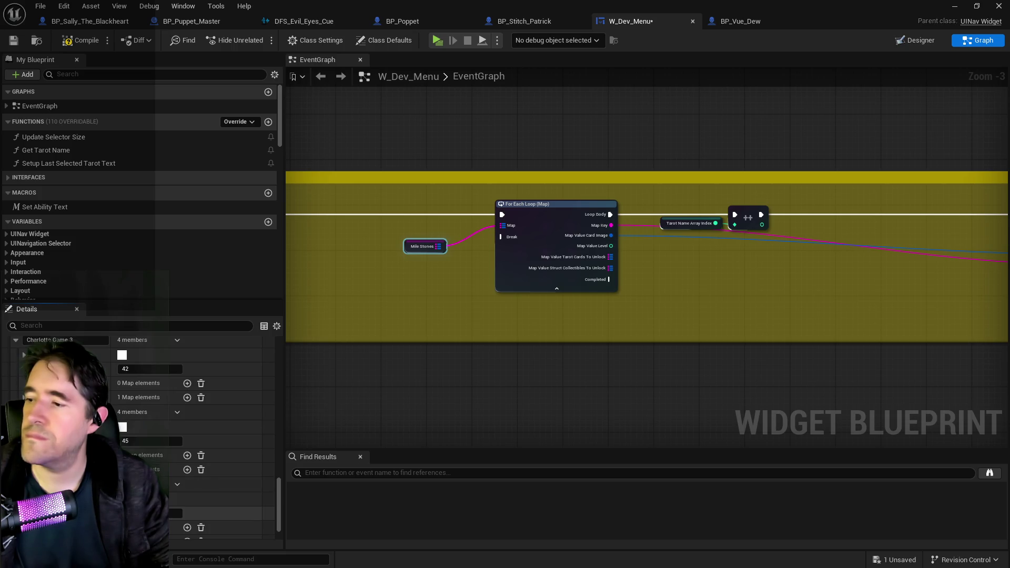
{"action": "scroll", "coordinate": [175, 333], "scroll_direction": "down", "scroll_amount": 2}
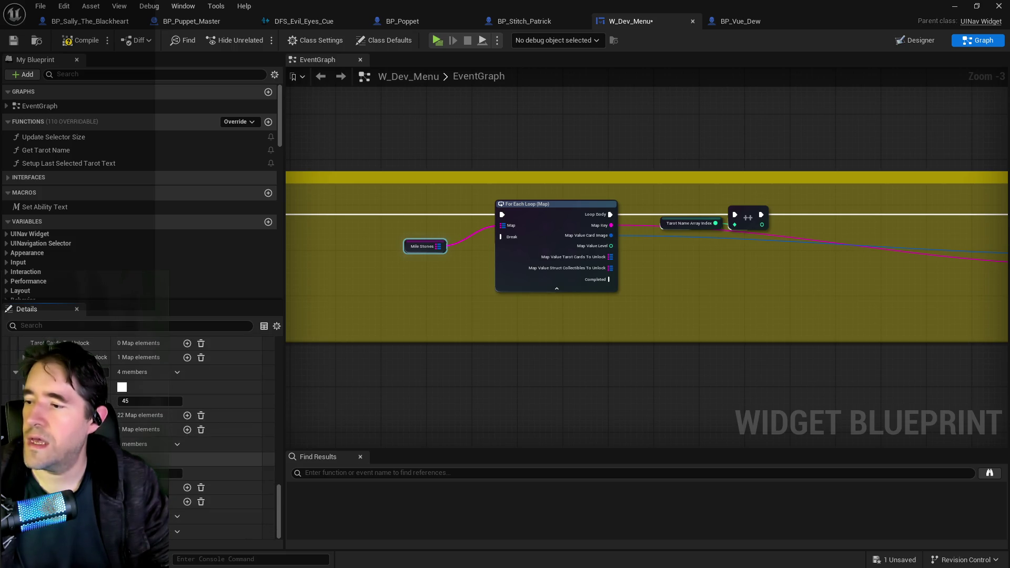
{"action": "scroll", "coordinate": [175, 472], "scroll_direction": "up", "scroll_amount": 3}
{"action": "scroll", "coordinate": [174, 447], "scroll_direction": "down", "scroll_amount": 3}
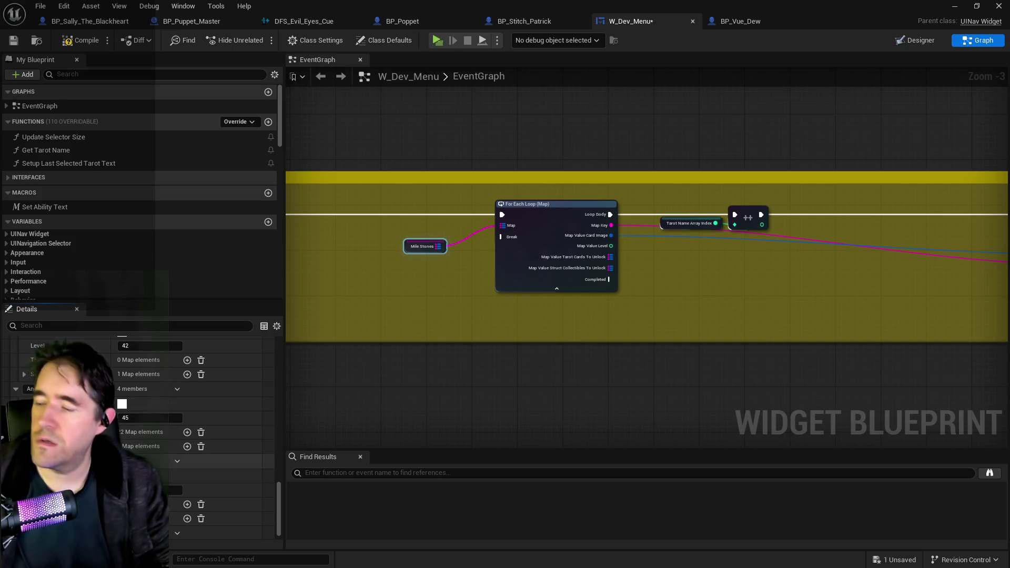
{"action": "scroll", "coordinate": [174, 368], "scroll_direction": "down", "scroll_amount": 1}
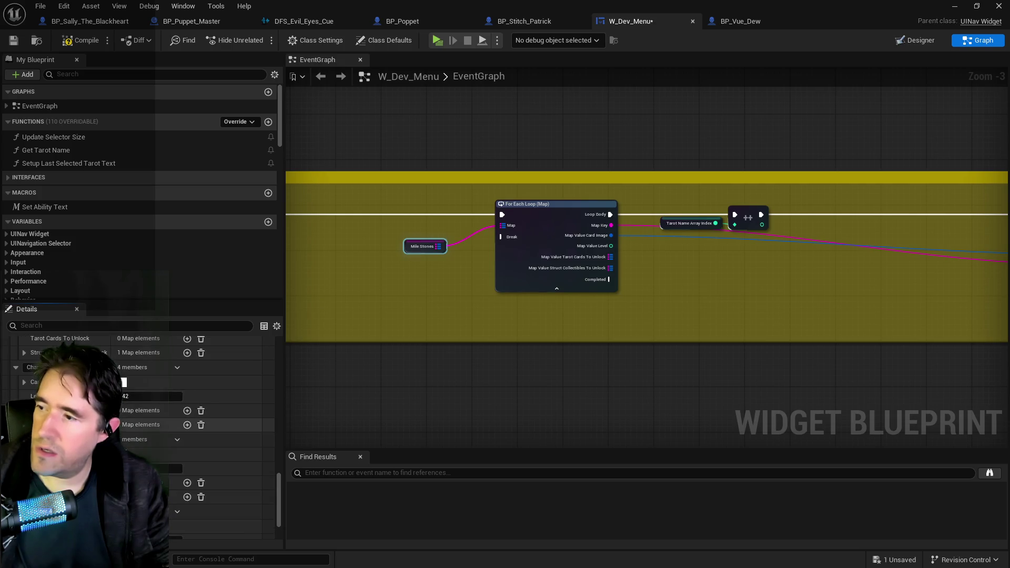
{"action": "left_click", "coordinate": [21, 512]}
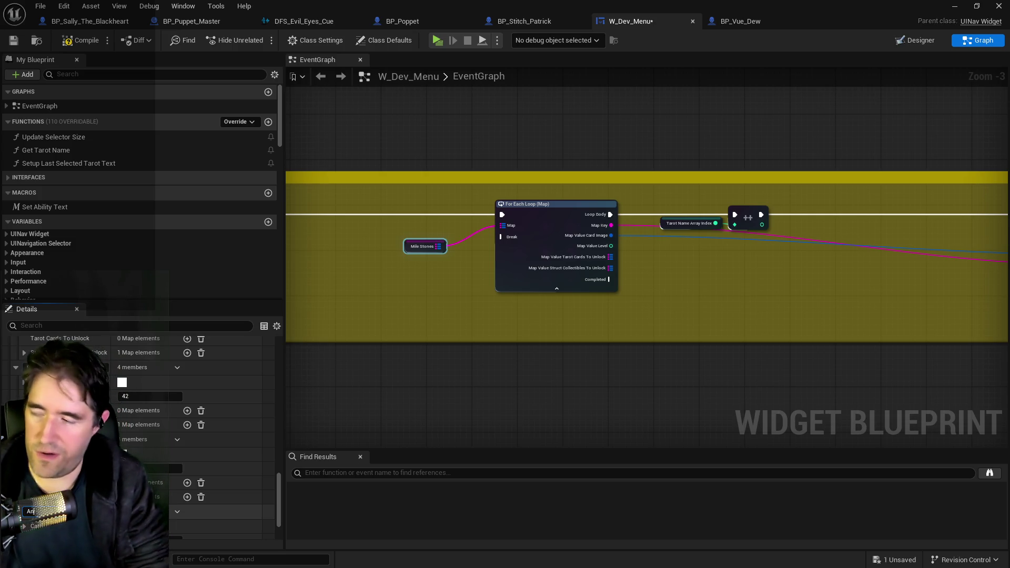
{"action": "scroll", "coordinate": [216, 492], "scroll_direction": "down", "scroll_amount": 1}
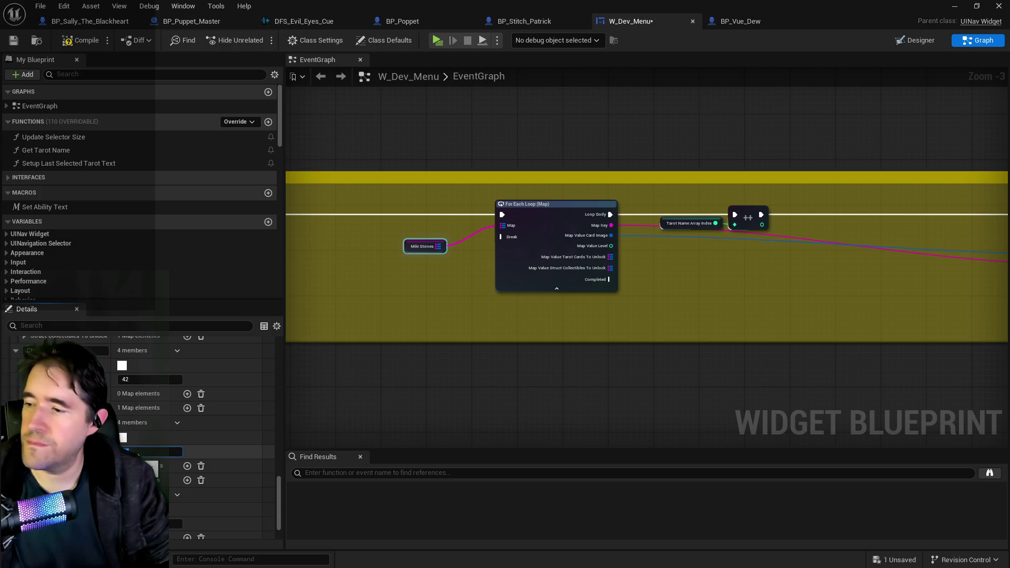
Enter 'ol' as the new chapter key and copy the property's display name
{"action": "type", "text": "ol"}
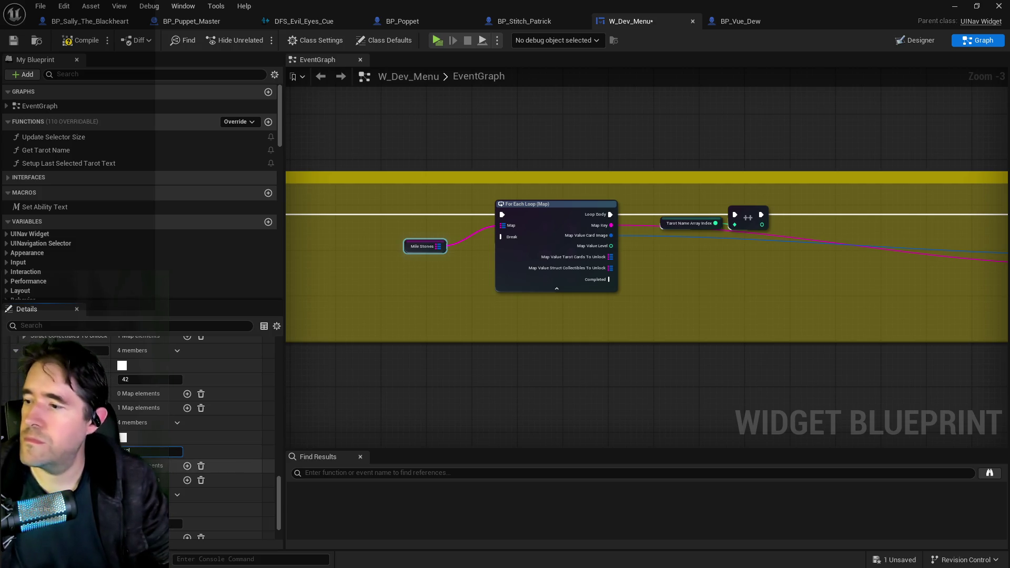
{"action": "key", "text": "Return"}
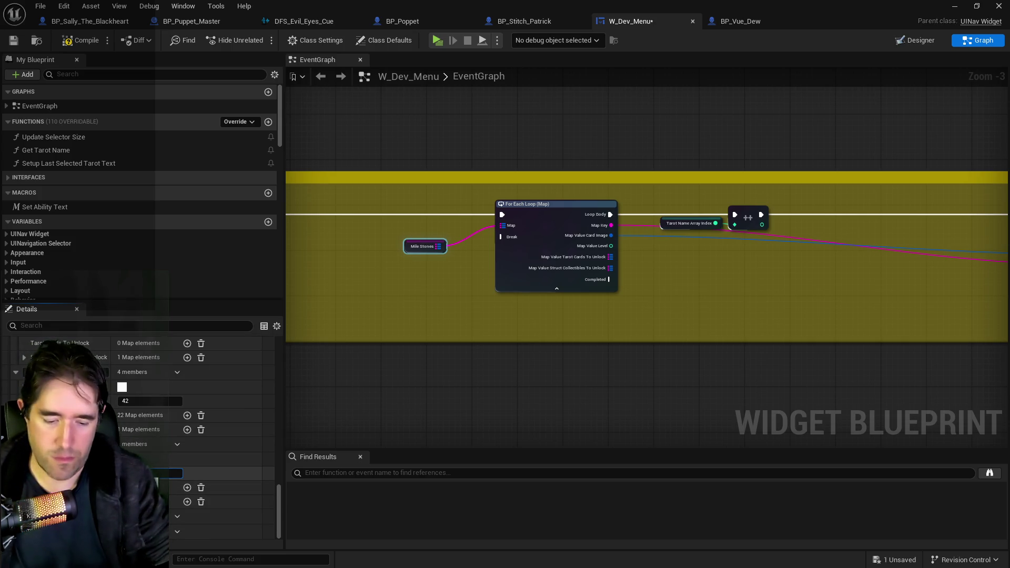
{"action": "right_click", "coordinate": [136, 487]}
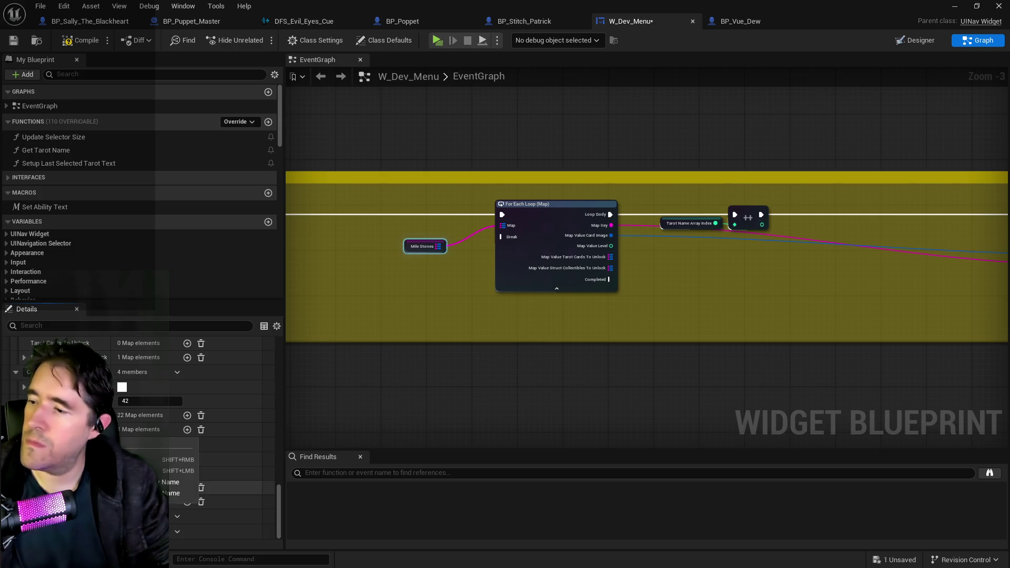
{"action": "left_click", "coordinate": [174, 482]}
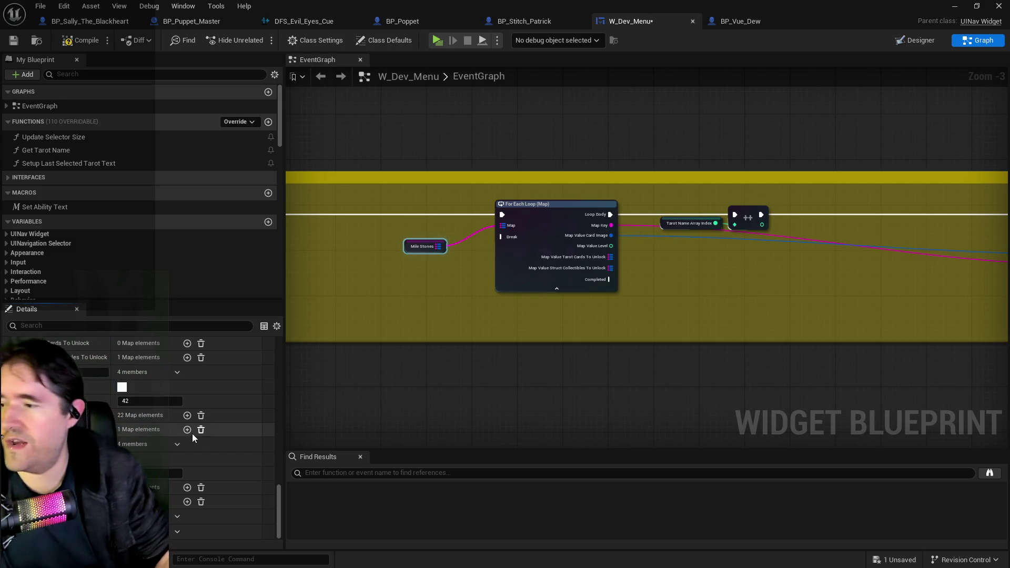
Copy the filled 22-tarot-card map and paste it into the renamed chapter entry
{"action": "right_click", "coordinate": [219, 432]}
{"action": "left_click", "coordinate": [255, 490]}
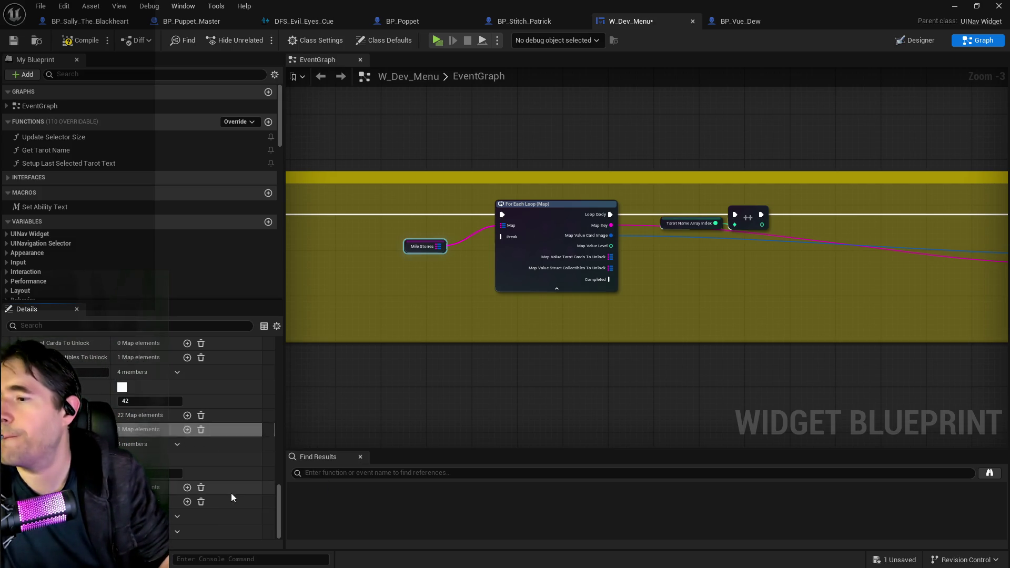
{"action": "right_click", "coordinate": [227, 501]}
{"action": "left_click", "coordinate": [257, 531]}
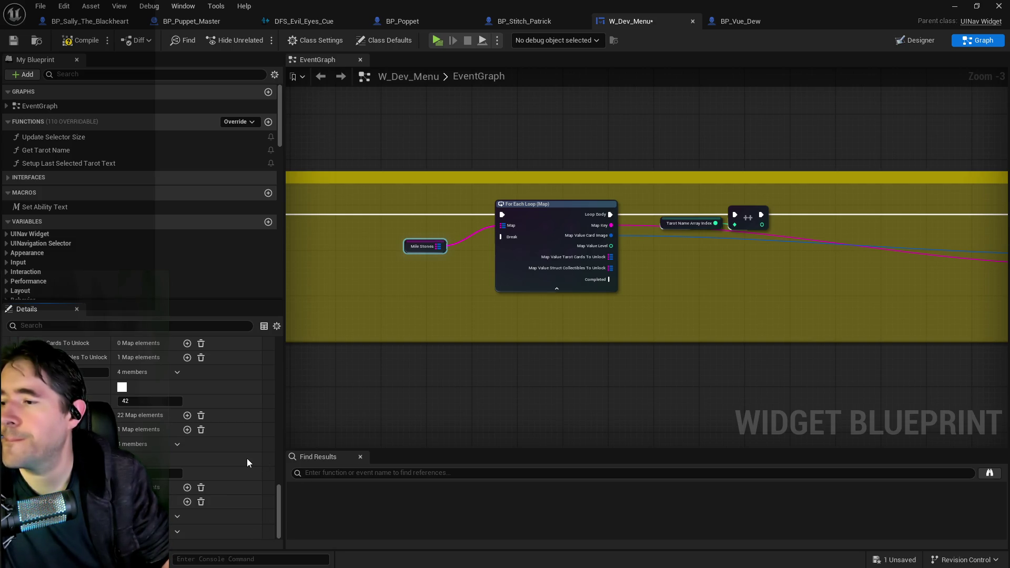
Delete the stray, unwanted map entry
{"action": "scroll", "coordinate": [247, 459], "scroll_direction": "up", "scroll_amount": 5}
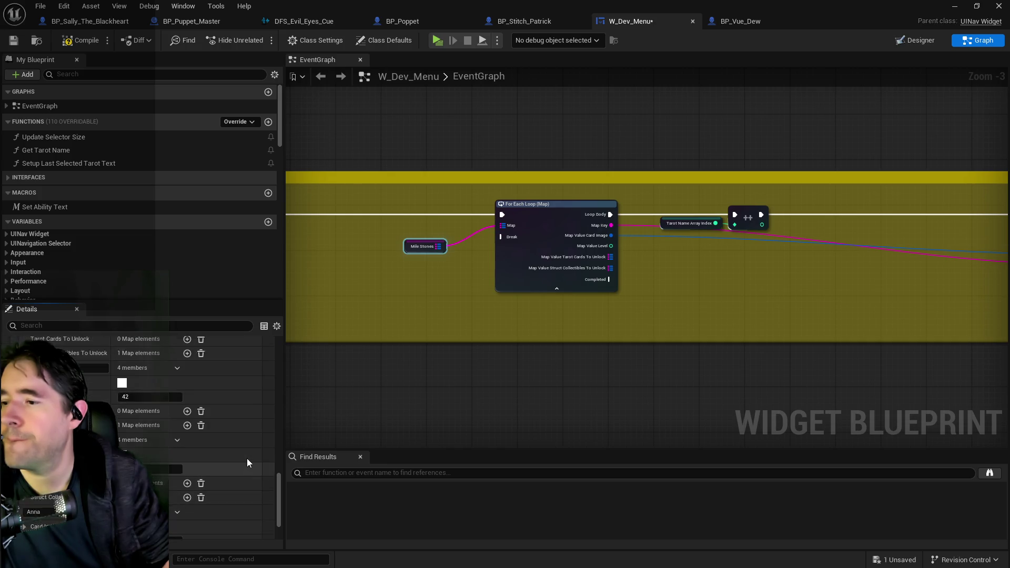
{"action": "scroll", "coordinate": [248, 459], "scroll_direction": "up", "scroll_amount": 3}
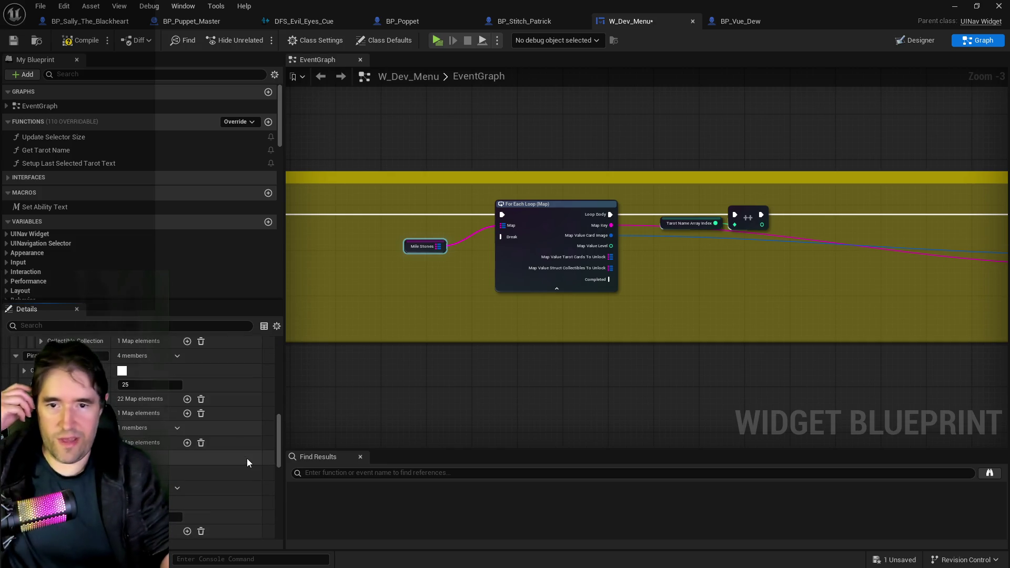
{"action": "scroll", "coordinate": [247, 462], "scroll_direction": "up", "scroll_amount": 5}
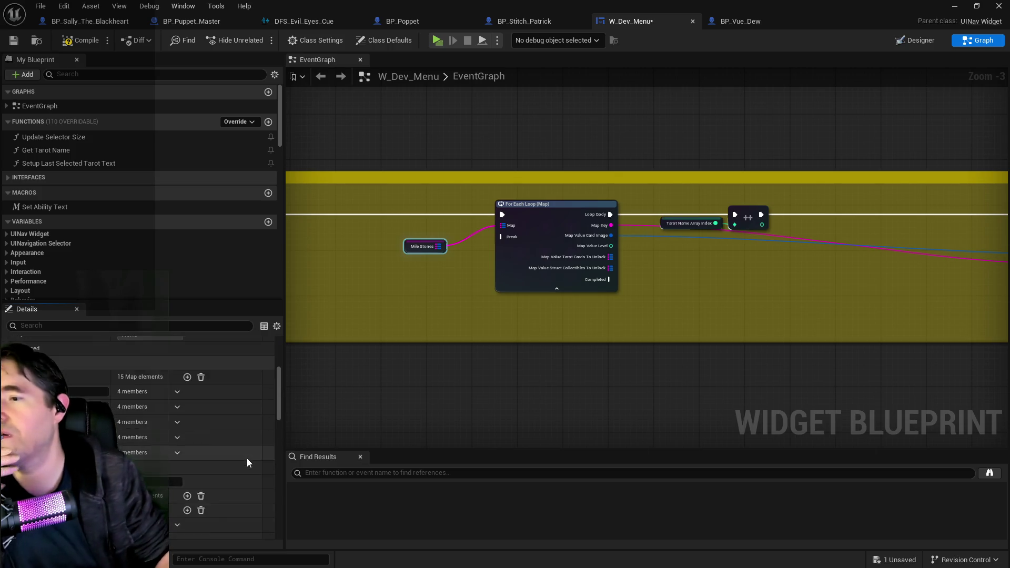
{"action": "scroll", "coordinate": [239, 463], "scroll_direction": "down", "scroll_amount": 5}
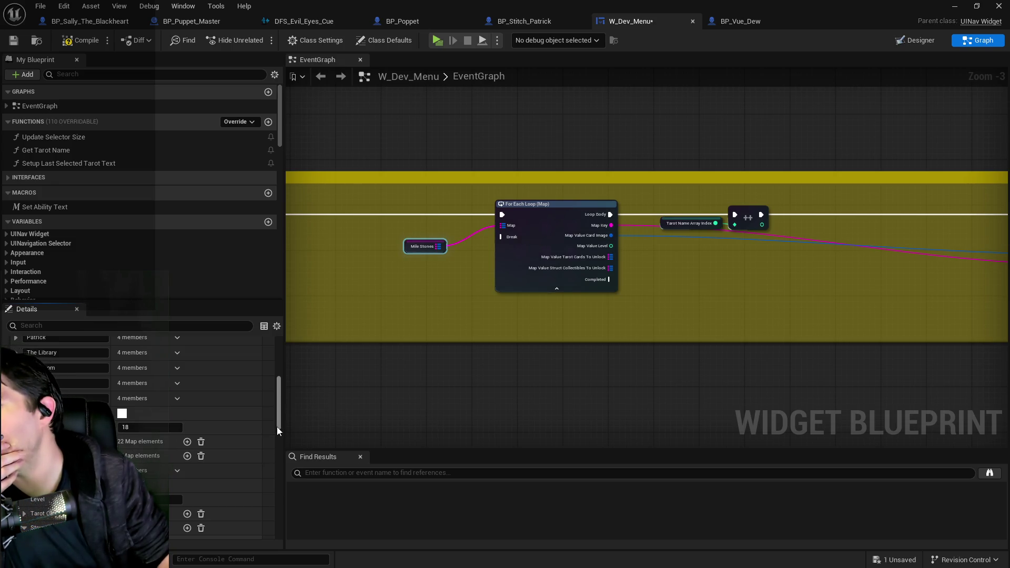
{"action": "scroll", "coordinate": [277, 430], "scroll_direction": "down", "scroll_amount": 2}
{"action": "right_click", "coordinate": [178, 530]}
{"action": "left_click", "coordinate": [179, 533]}
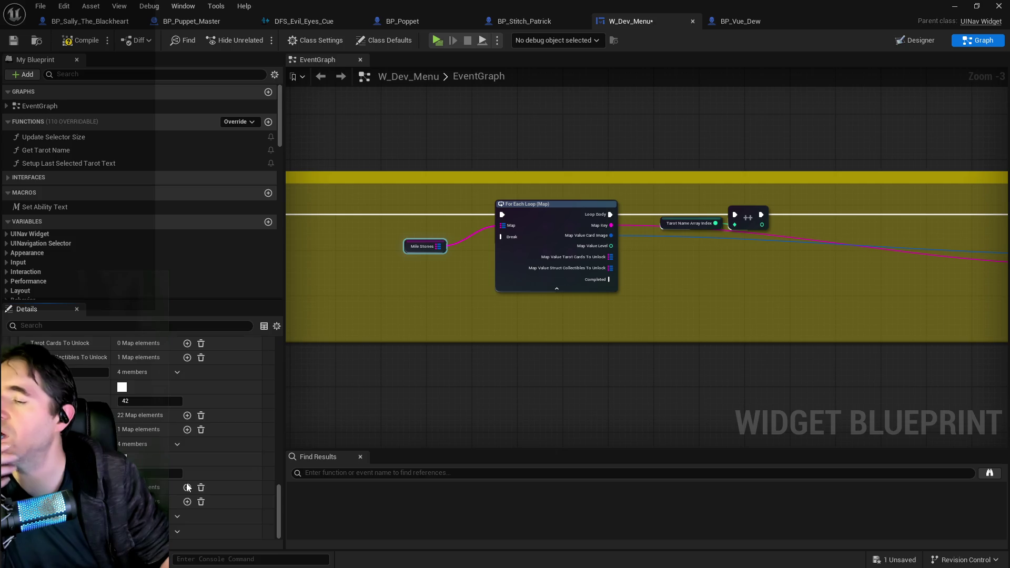
Save the edited W_Dev_Menu widget blueprint
{"action": "scroll", "coordinate": [187, 488], "scroll_direction": "up", "scroll_amount": 1}
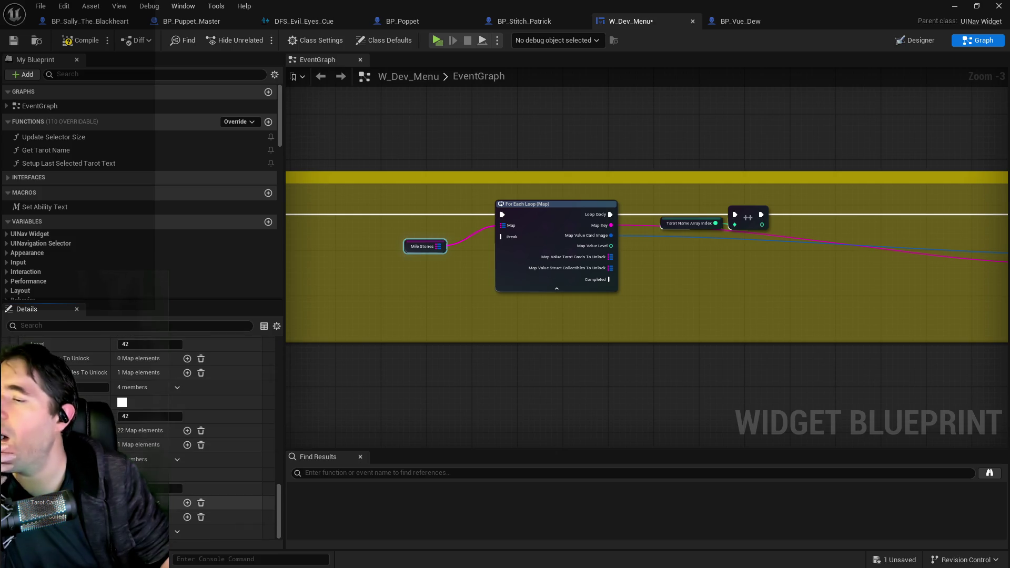
{"action": "scroll", "coordinate": [186, 441], "scroll_direction": "up", "scroll_amount": 5}
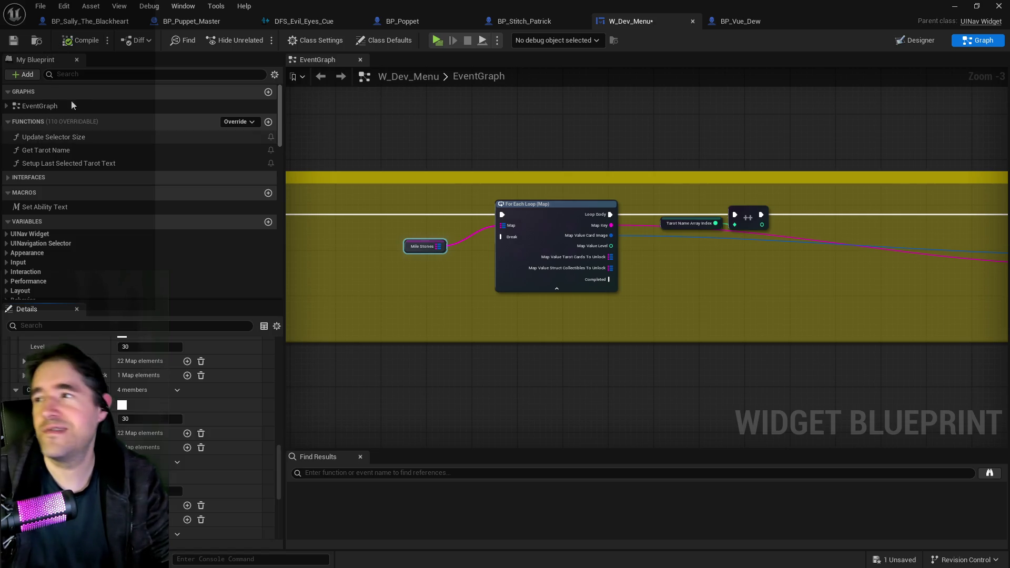
{"action": "left_click", "coordinate": [13, 40]}
Return to the Chapter_1_Dead_Girl_Wonderland level editor and dismiss the floating Content Browser
{"action": "key", "text": "alt+Tab"}
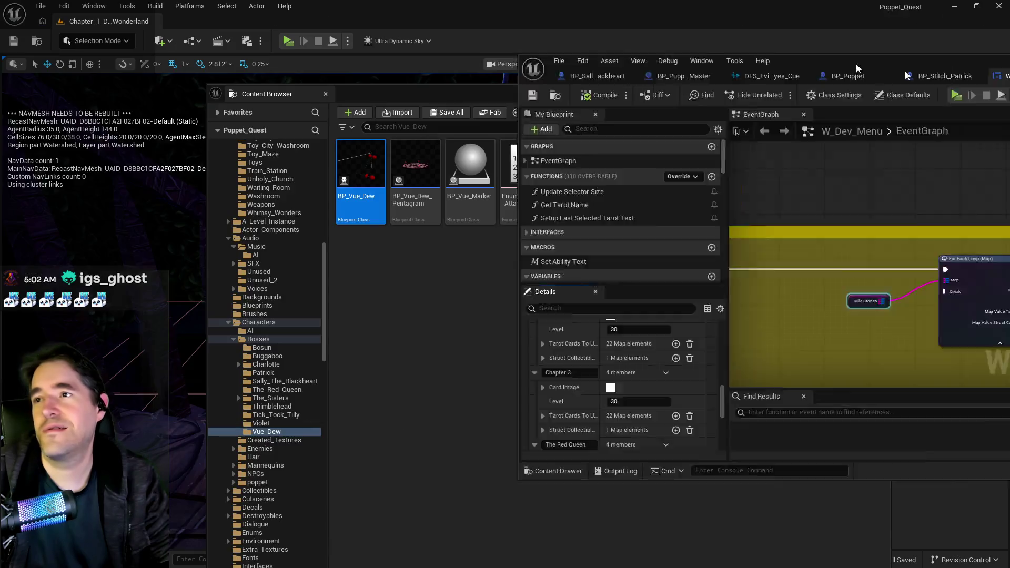
{"action": "key", "text": "ctrl+space"}
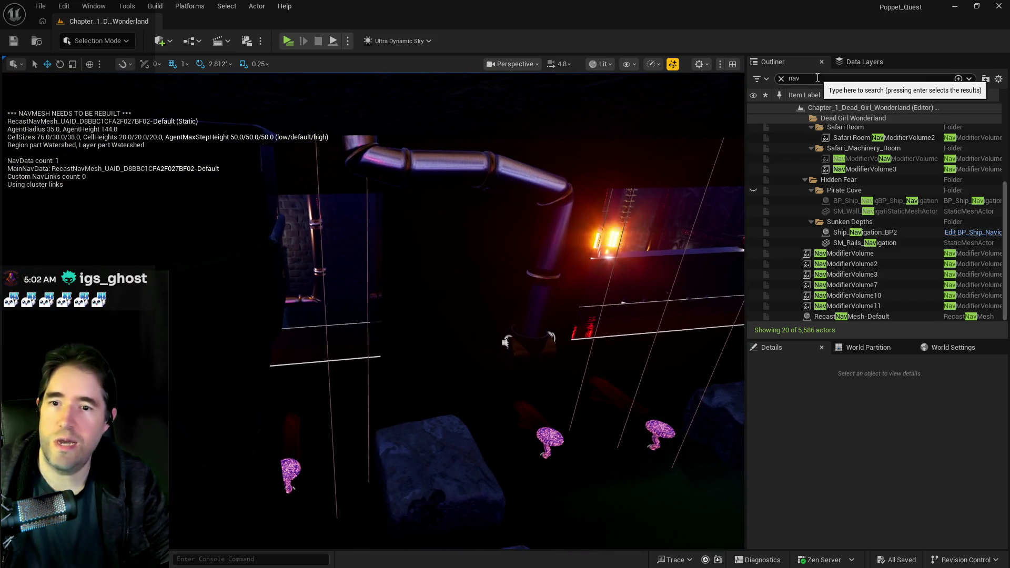
{"action": "left_click", "coordinate": [794, 79]}
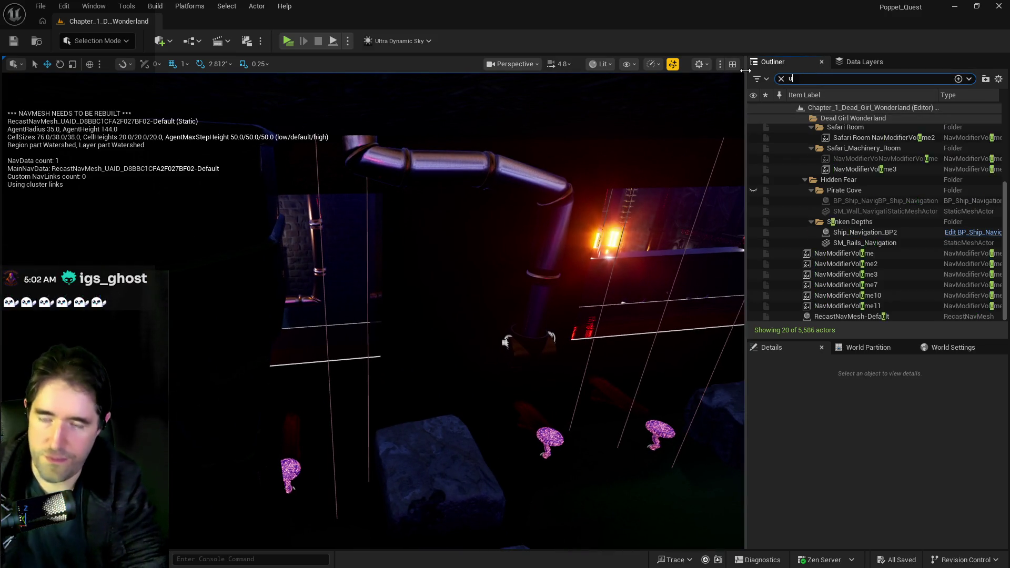
Filter the Outliner by 'ultra' and reset Ultra_Dynamic_Sky's Time Of Day from 2400 to 960
{"action": "type", "text": "ultra"}
{"action": "left_click", "coordinate": [805, 129]}
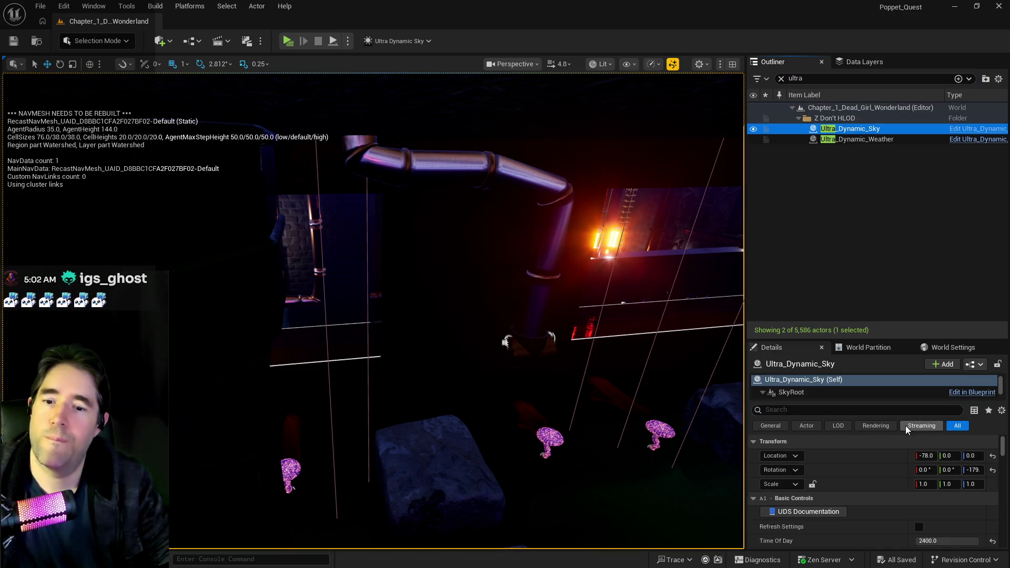
{"action": "left_click", "coordinate": [993, 541]}
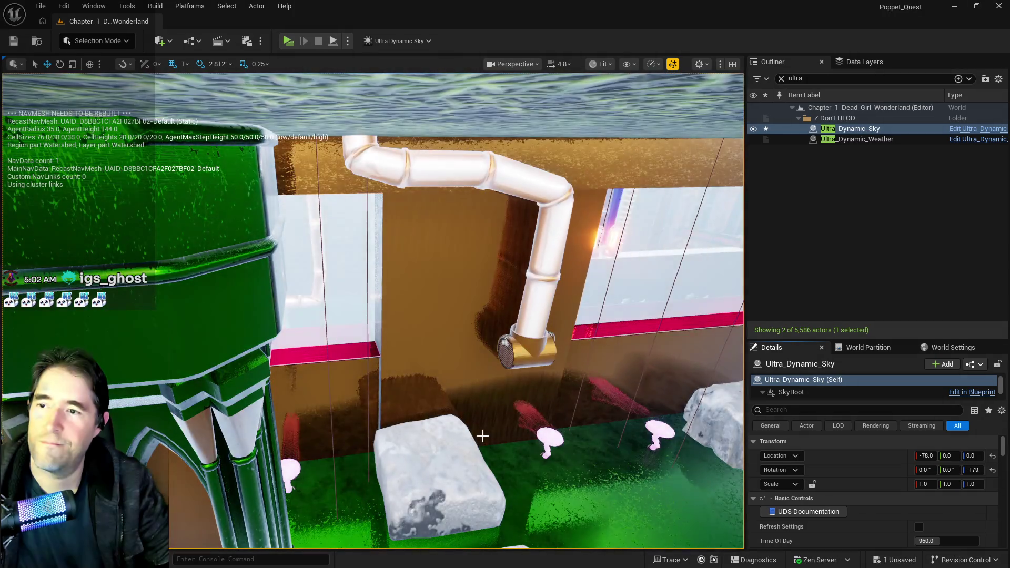
{"action": "mouse_move", "coordinate": [482, 436]}
{"action": "left_mouse_down"}
{"action": "mouse_move", "coordinate": [502, 384]}
{"action": "mouse_move", "coordinate": [484, 358]}
{"action": "mouse_move", "coordinate": [468, 383]}
{"action": "mouse_move", "coordinate": [452, 368]}
{"action": "left_mouse_up"}
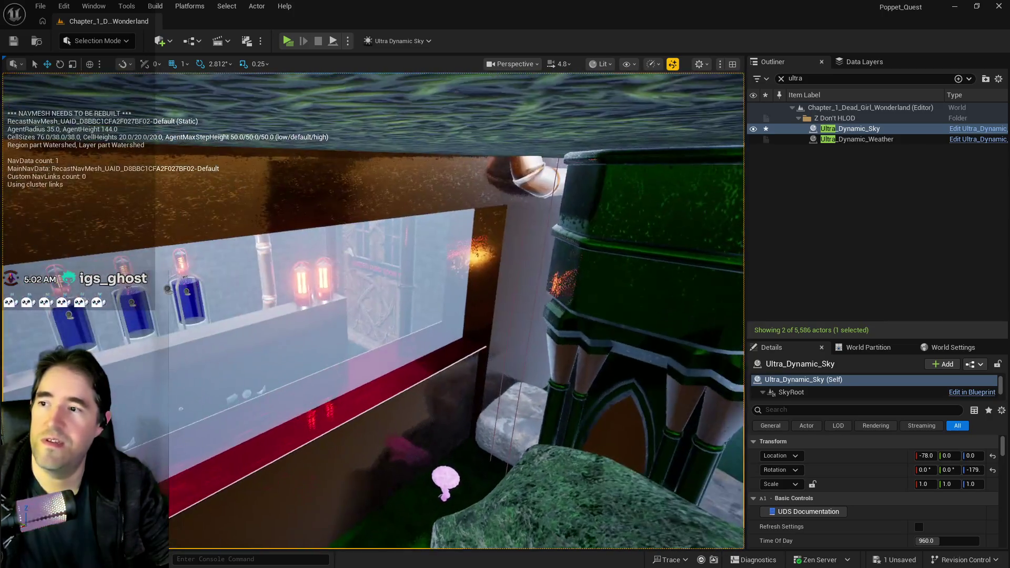
{"action": "left_click", "coordinate": [436, 246]}
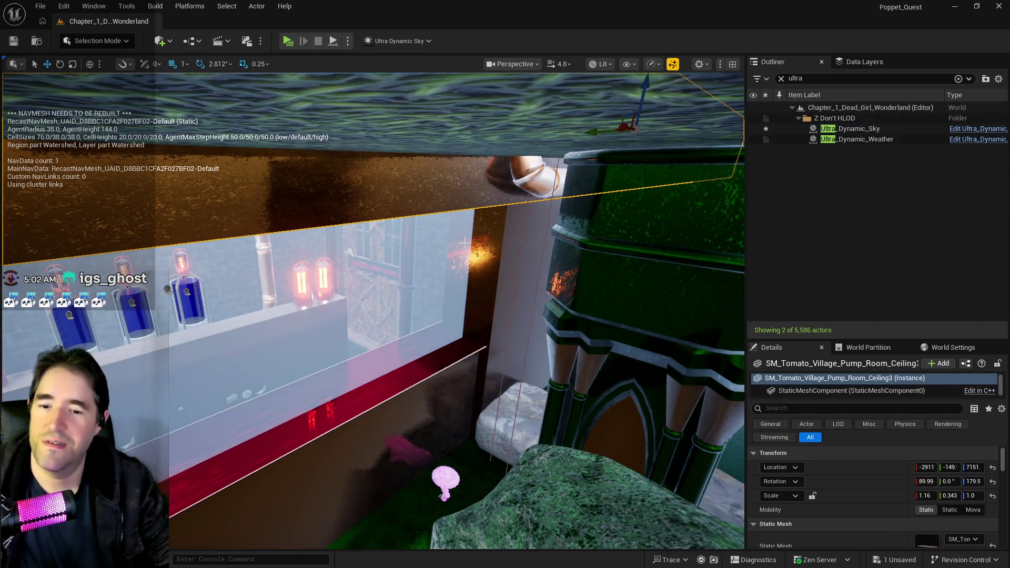
Frame the SM_Tomato_Village_Pump_Room_Ceiling3 mesh and clear the Outliner search filter
{"action": "key", "text": "f"}
{"action": "scroll", "coordinate": [898, 460], "scroll_direction": "down", "scroll_amount": 3}
{"action": "scroll", "coordinate": [898, 460], "scroll_direction": "down", "scroll_amount": 2}
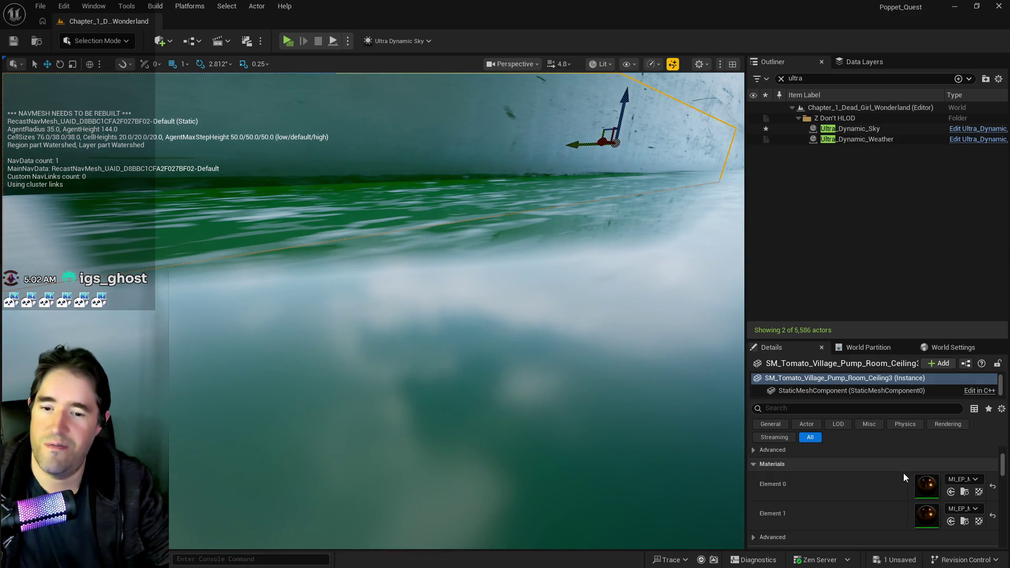
{"action": "left_click_drag", "start_coordinate": [445, 442], "coordinate": [424, 427]}
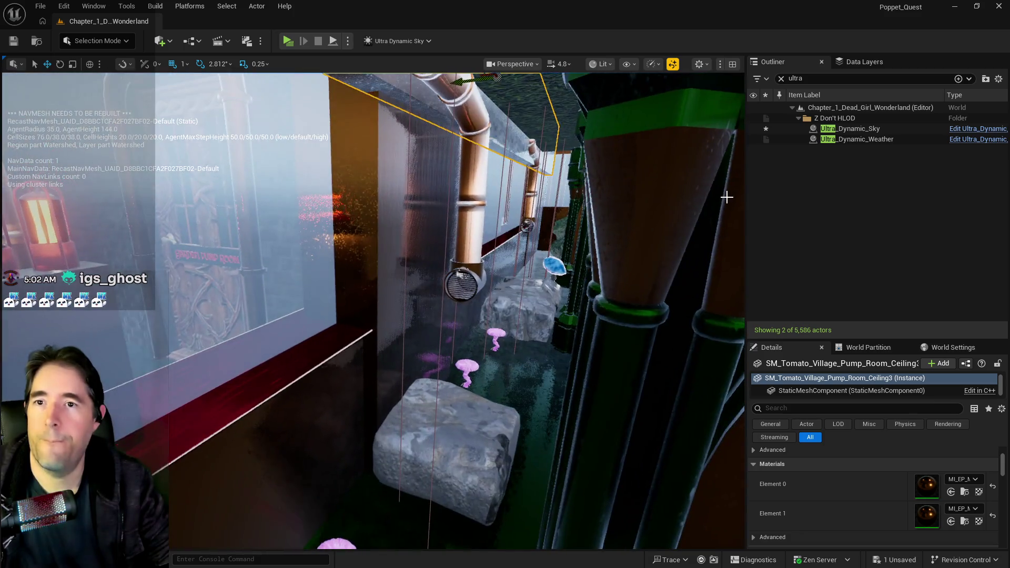
{"action": "left_click", "coordinate": [781, 79]}
Fly the camera around the pump room past the green pillars, glass wall and copper pipe
{"action": "left_click_drag", "start_coordinate": [452, 316], "coordinate": [426, 302]}
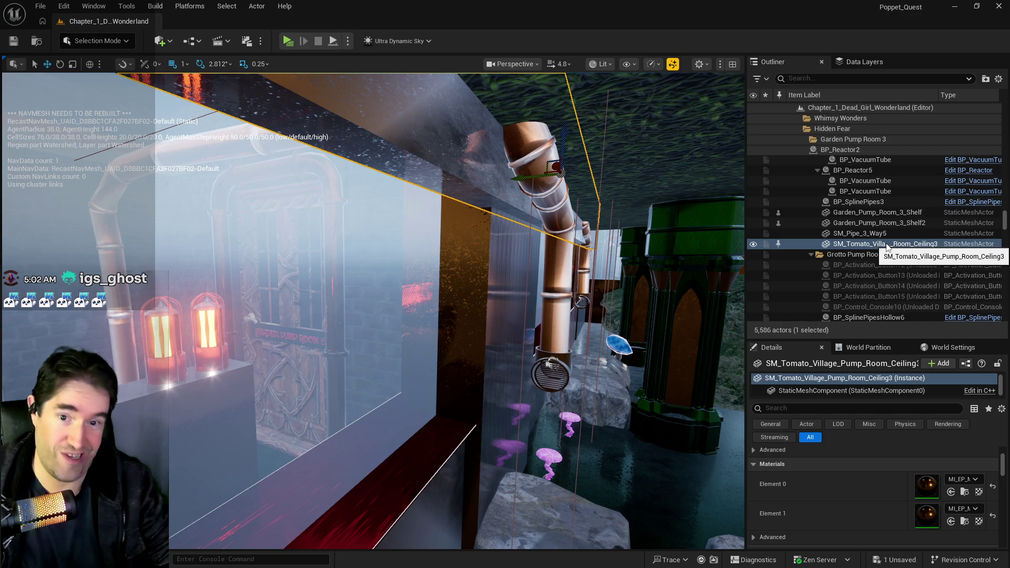
{"action": "left_click_drag", "start_coordinate": [574, 294], "coordinate": [566, 292]}
{"action": "left_click_drag", "start_coordinate": [705, 383], "coordinate": [705, 383]}
{"action": "left_click_drag", "start_coordinate": [666, 288], "coordinate": [667, 288]}
{"action": "left_click_drag", "start_coordinate": [419, 155], "coordinate": [419, 154]}
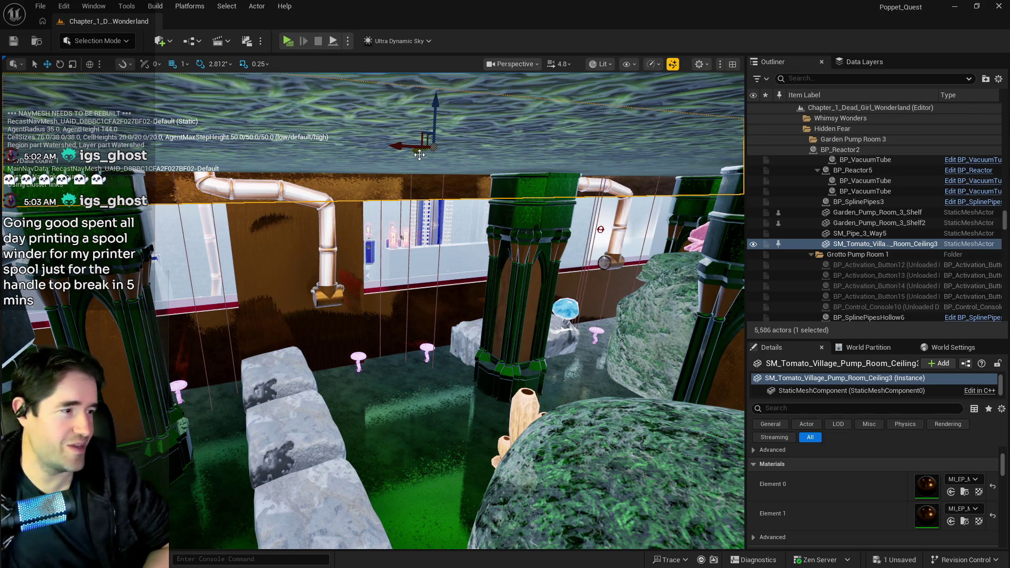
{"action": "left_click_drag", "start_coordinate": [530, 330], "coordinate": [510, 205]}
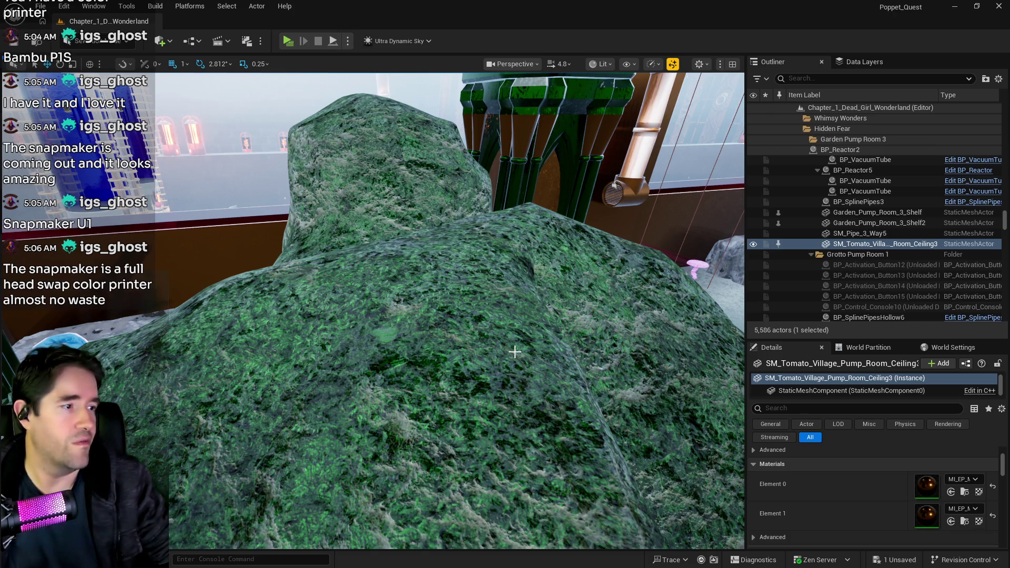
Place a 200×200×200 Box Brush from Quick Add geometry and move it against the grotto wall
{"action": "mouse_move", "coordinate": [514, 352]}
{"action": "left_mouse_down"}
{"action": "mouse_move", "coordinate": [533, 390]}
{"action": "mouse_move", "coordinate": [518, 279]}
{"action": "left_mouse_up"}
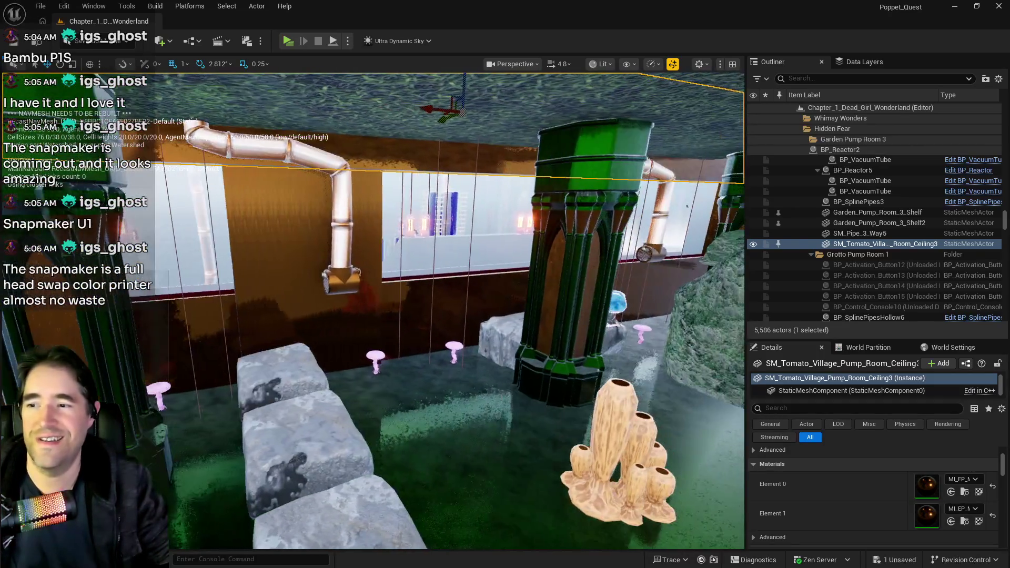
{"action": "left_click", "coordinate": [159, 41]}
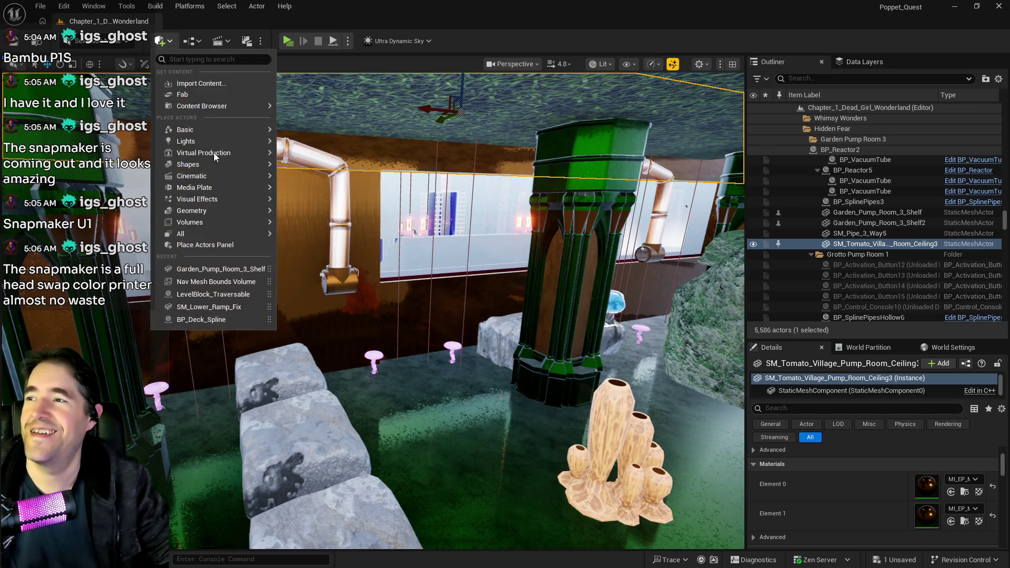
{"action": "mouse_move", "coordinate": [198, 225]}
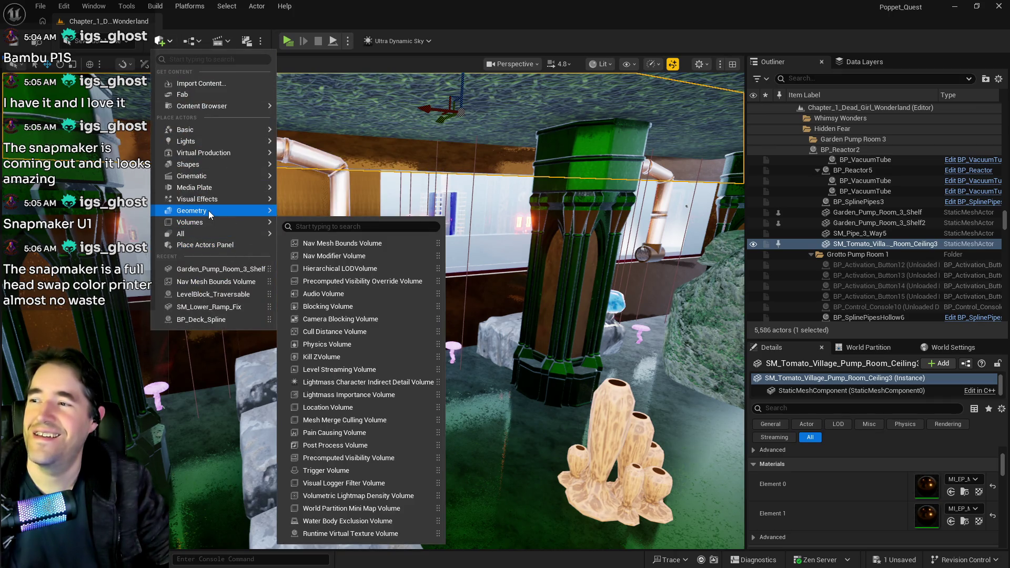
{"action": "left_click", "coordinate": [315, 229]}
{"action": "left_click_drag", "start_coordinate": [431, 337], "coordinate": [427, 339]}
{"action": "scroll", "coordinate": [494, 471], "scroll_direction": "up", "scroll_amount": 10}
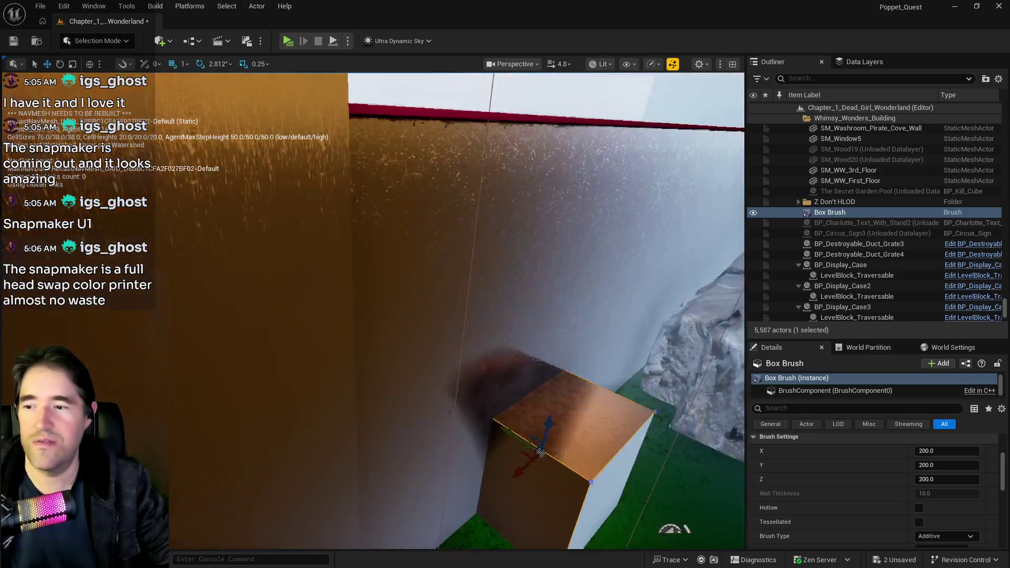
{"action": "scroll", "coordinate": [540, 452], "scroll_direction": "down", "scroll_amount": 10}
{"action": "mouse_move", "coordinate": [386, 318]}
{"action": "left_mouse_down"}
{"action": "mouse_move", "coordinate": [364, 308]}
{"action": "mouse_move", "coordinate": [336, 321]}
{"action": "mouse_move", "coordinate": [444, 293]}
{"action": "left_mouse_up"}
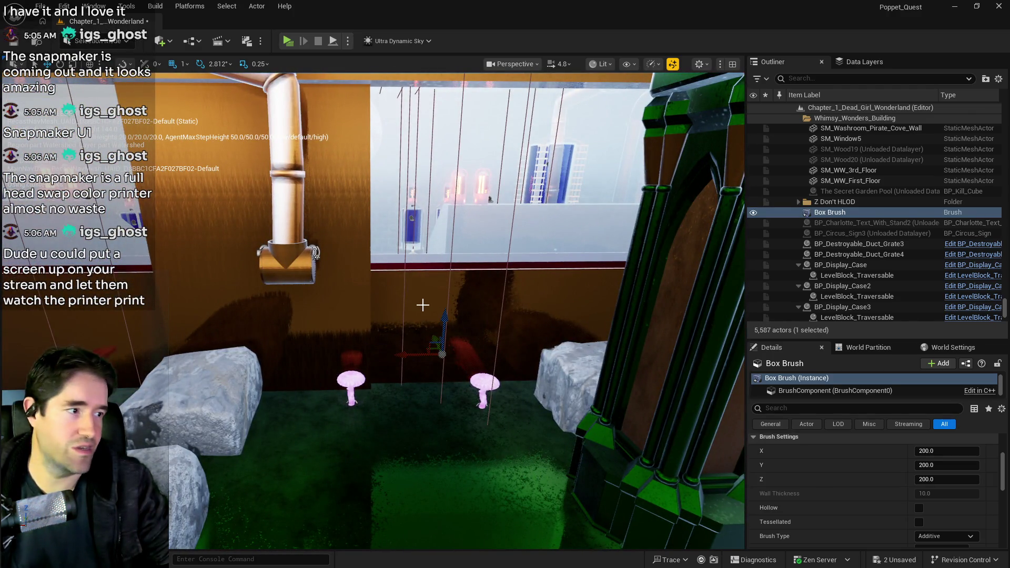
Delete the pool wall behind the pipe, then undo that deletion
{"action": "left_click", "coordinate": [422, 304]}
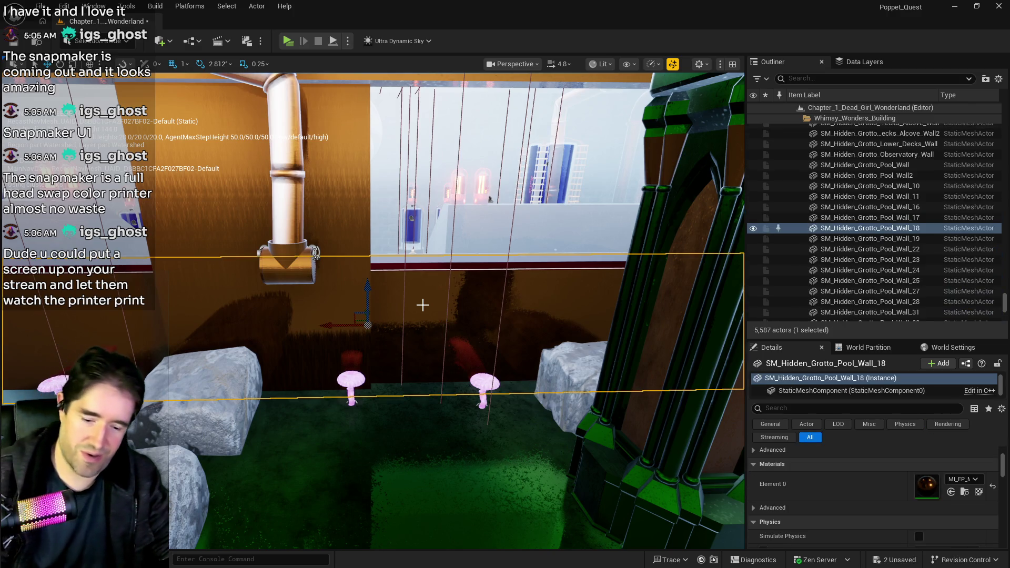
{"action": "key", "text": "Delete"}
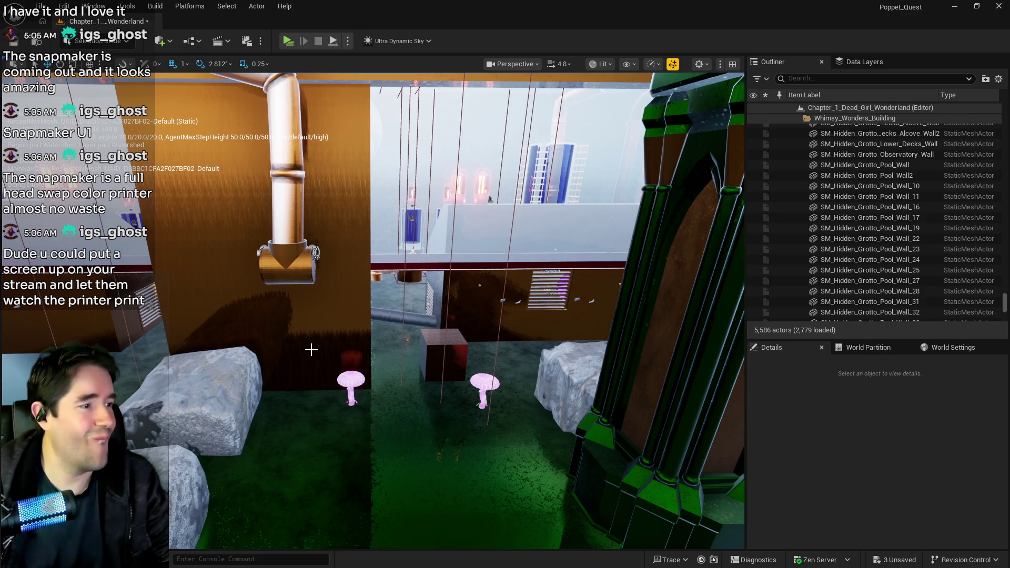
{"action": "key", "text": "ctrl+z"}
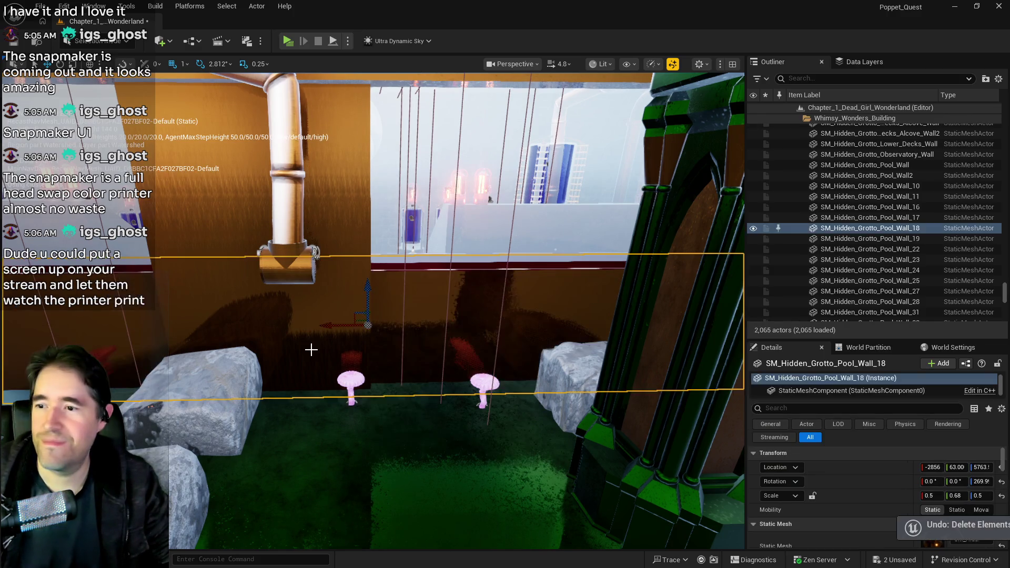
Pull the box brush cube out of the pool wall and frame it in view
{"action": "left_click", "coordinate": [311, 410]}
{"action": "left_click_drag", "start_coordinate": [436, 352], "coordinate": [304, 333]}
{"action": "mouse_move", "coordinate": [331, 294]}
{"action": "left_mouse_down"}
{"action": "mouse_move", "coordinate": [371, 325]}
{"action": "mouse_move", "coordinate": [441, 343]}
{"action": "mouse_move", "coordinate": [341, 323]}
{"action": "mouse_move", "coordinate": [328, 248]}
{"action": "mouse_move", "coordinate": [263, 253]}
{"action": "mouse_move", "coordinate": [482, 276]}
{"action": "left_mouse_up"}
{"action": "left_click", "coordinate": [462, 230]}
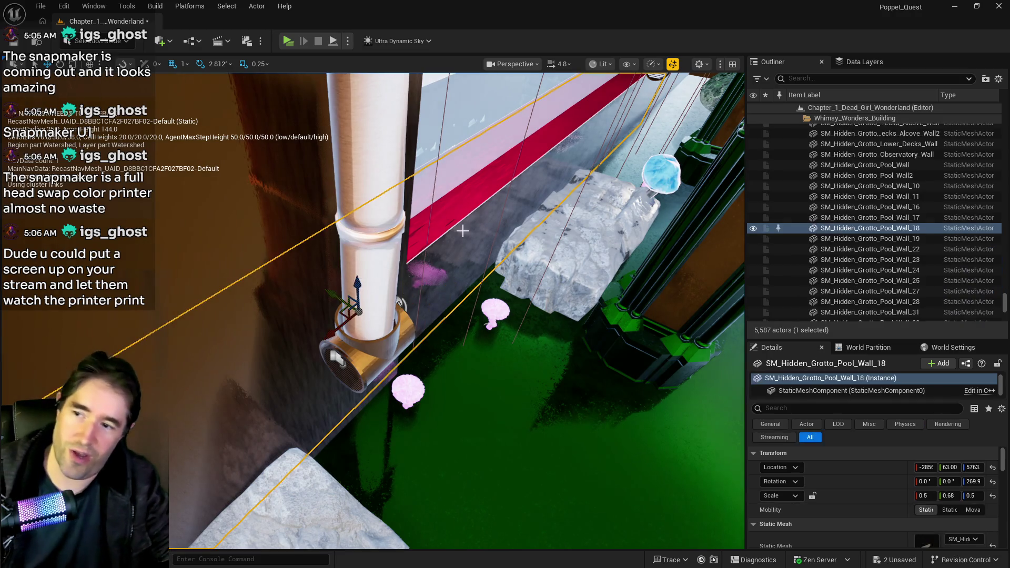
{"action": "key", "text": "Escape"}
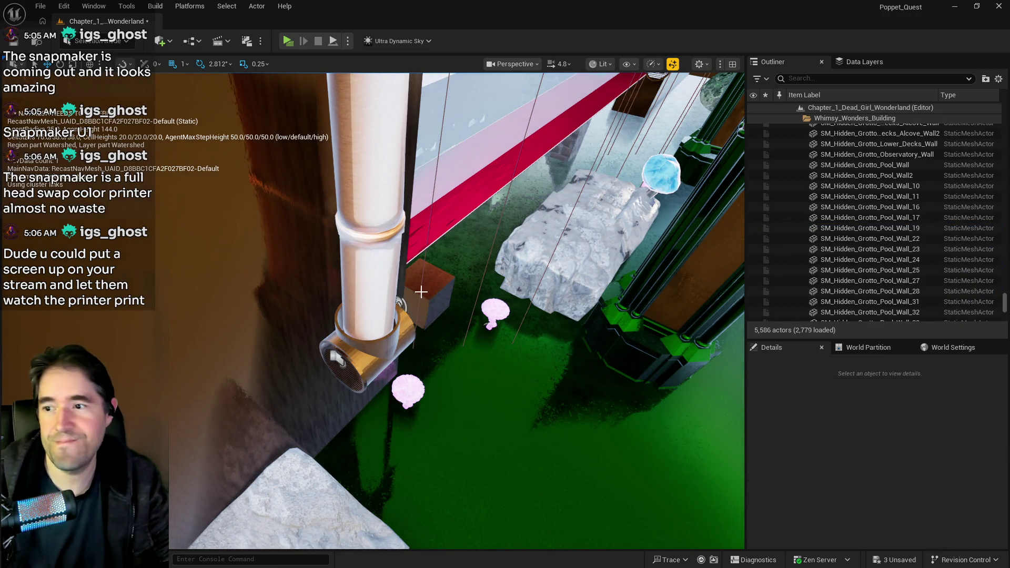
{"action": "left_click", "coordinate": [419, 289]}
{"action": "key", "text": "f"}
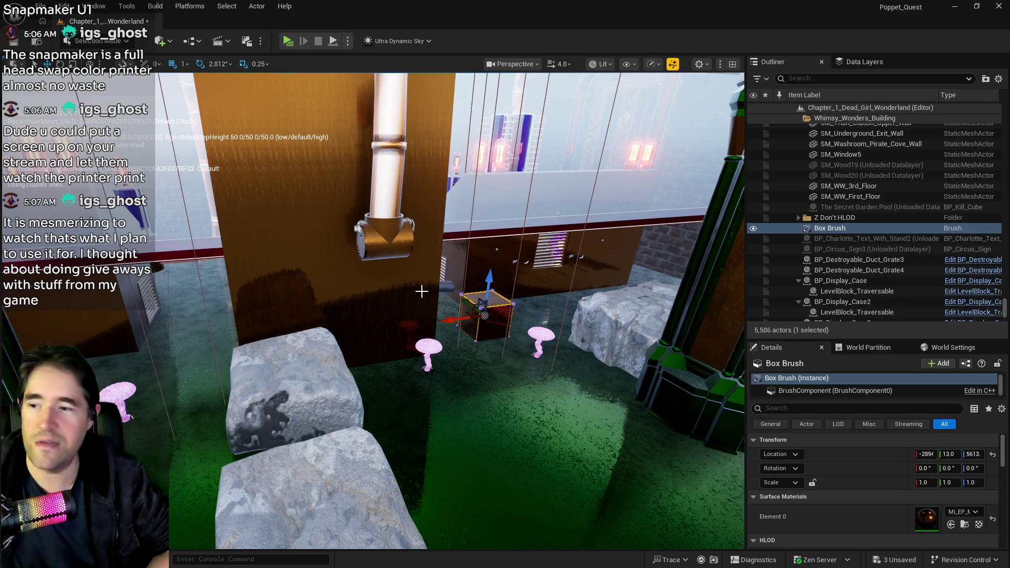
{"action": "left_click_drag", "start_coordinate": [504, 339], "coordinate": [504, 339]}
Delete the Tomato Room retainer wall together with a ceiling piece
{"action": "left_click", "coordinate": [405, 236]}
{"action": "left_click_drag", "start_coordinate": [405, 237], "coordinate": [406, 237]}
{"action": "left_click_drag", "start_coordinate": [303, 229], "coordinate": [304, 230]}
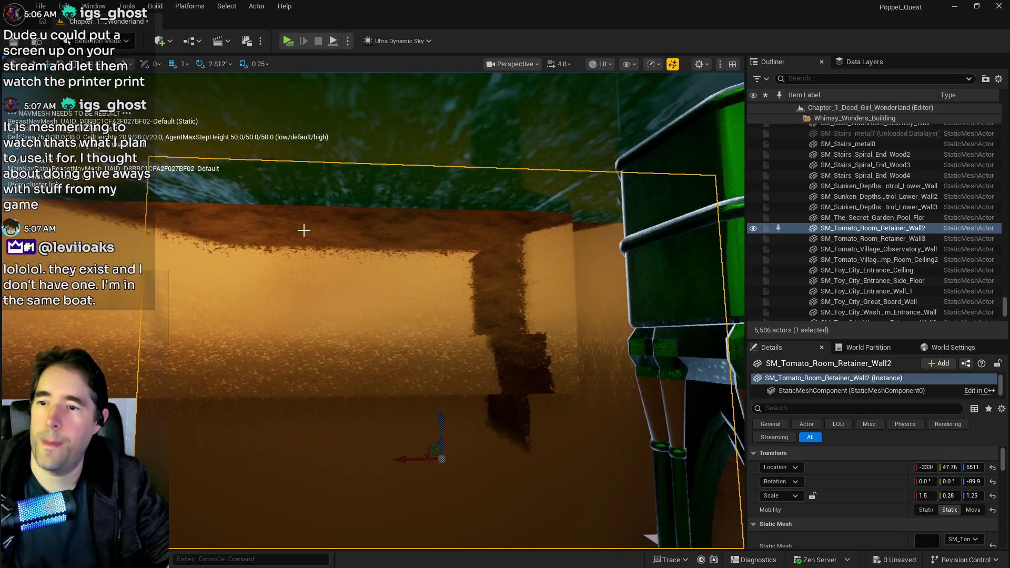
{"action": "left_click", "coordinate": [279, 271], "text": "ctrl"}
{"action": "left_click_drag", "start_coordinate": [279, 272], "coordinate": [277, 271]}
{"action": "key", "text": "Delete"}
Fly close to the wall, pipe and rock and select the box brush cube
{"action": "left_click_drag", "start_coordinate": [304, 332], "coordinate": [304, 332]}
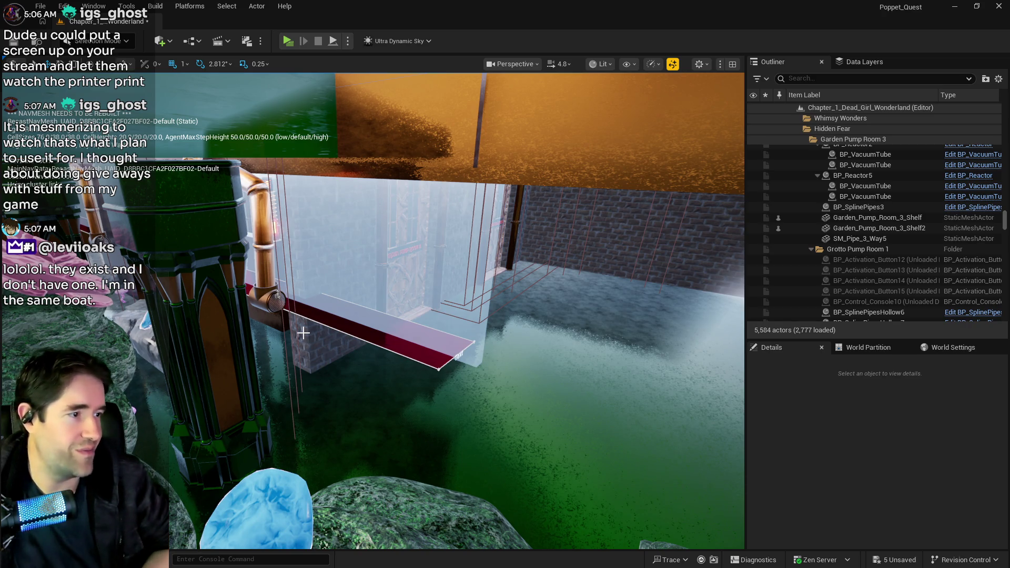
{"action": "left_click_drag", "start_coordinate": [303, 332], "coordinate": [384, 307]}
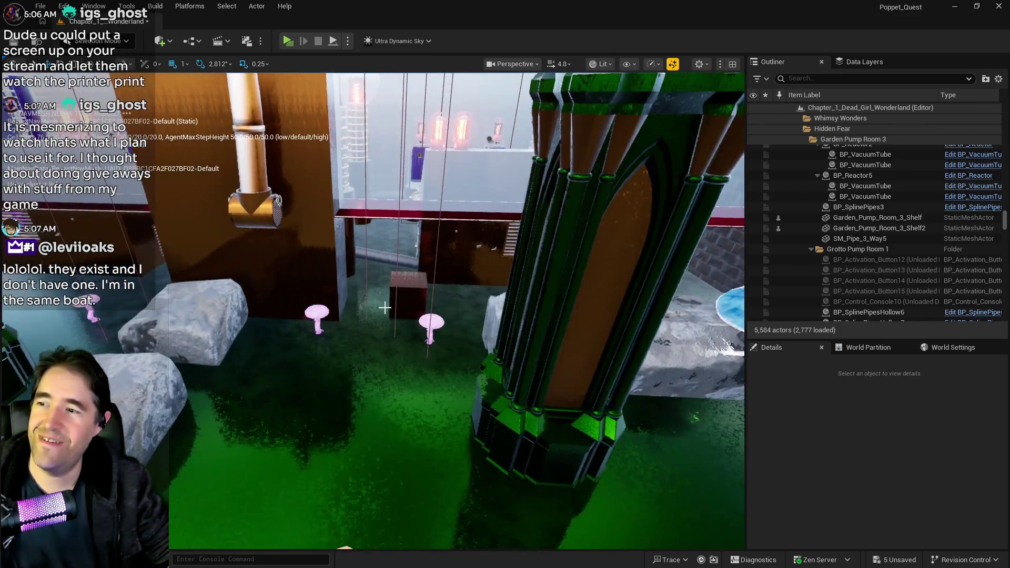
{"action": "left_click", "coordinate": [400, 300]}
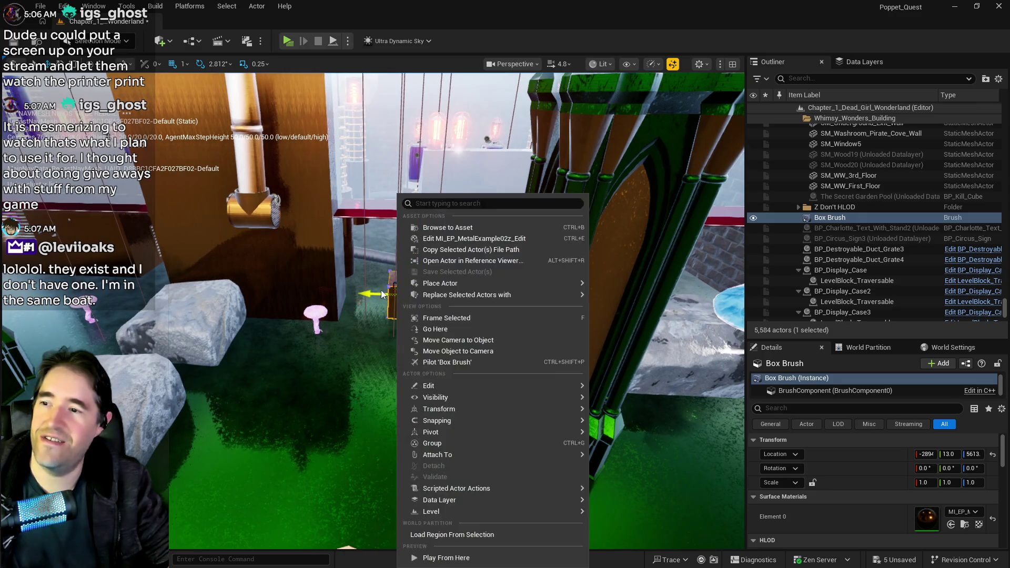
Stretch the Box Brush 30 times along X into a long thin slab
{"action": "left_click", "coordinate": [381, 294]}
{"action": "key", "text": "Escape"}
{"action": "key", "text": "e"}
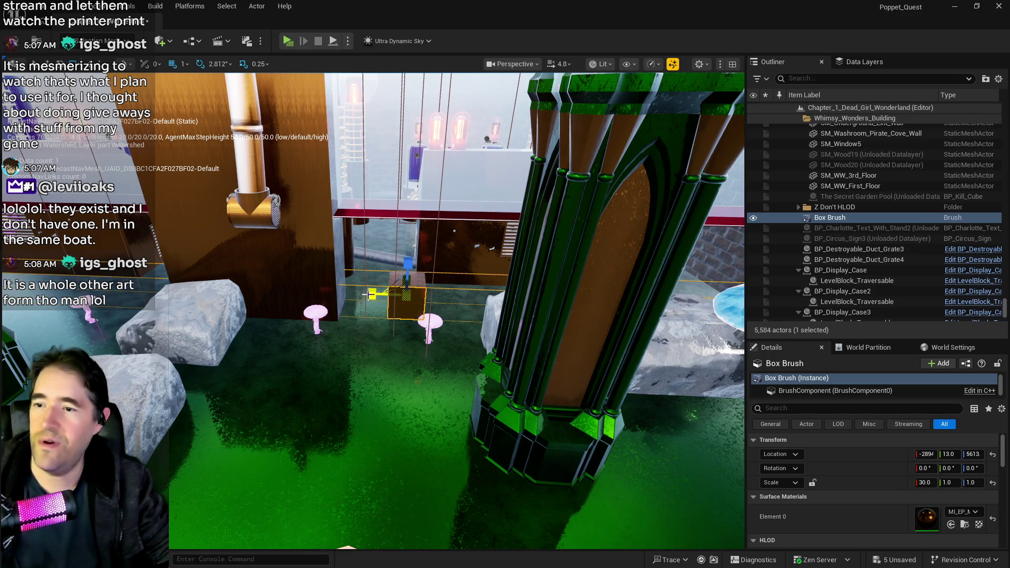
{"action": "left_click_drag", "start_coordinate": [367, 295], "coordinate": [371, 293]}
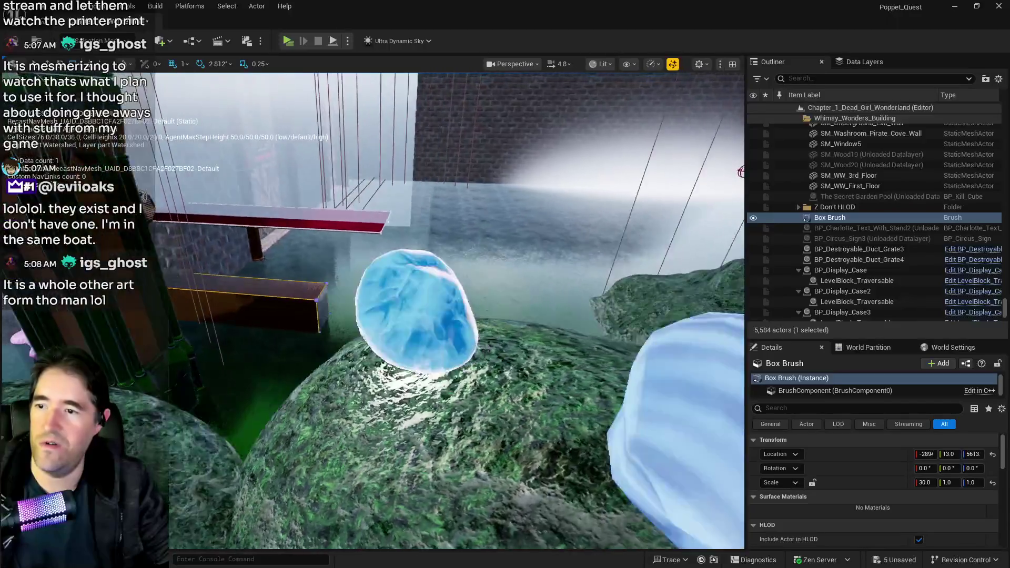
{"action": "scroll", "coordinate": [372, 311], "scroll_direction": "down", "scroll_amount": 10}
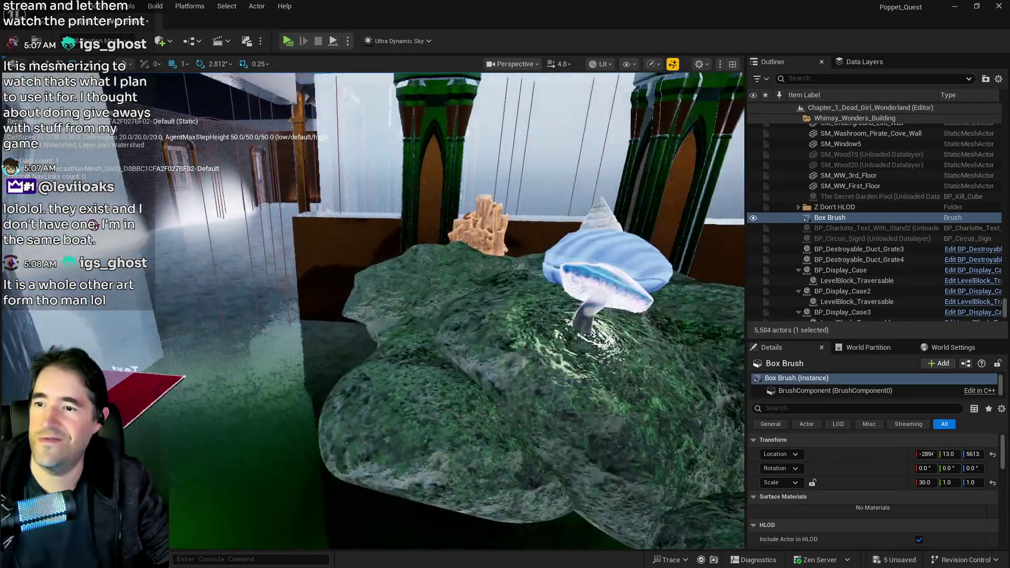
{"action": "scroll", "coordinate": [373, 310], "scroll_direction": "down", "scroll_amount": 10}
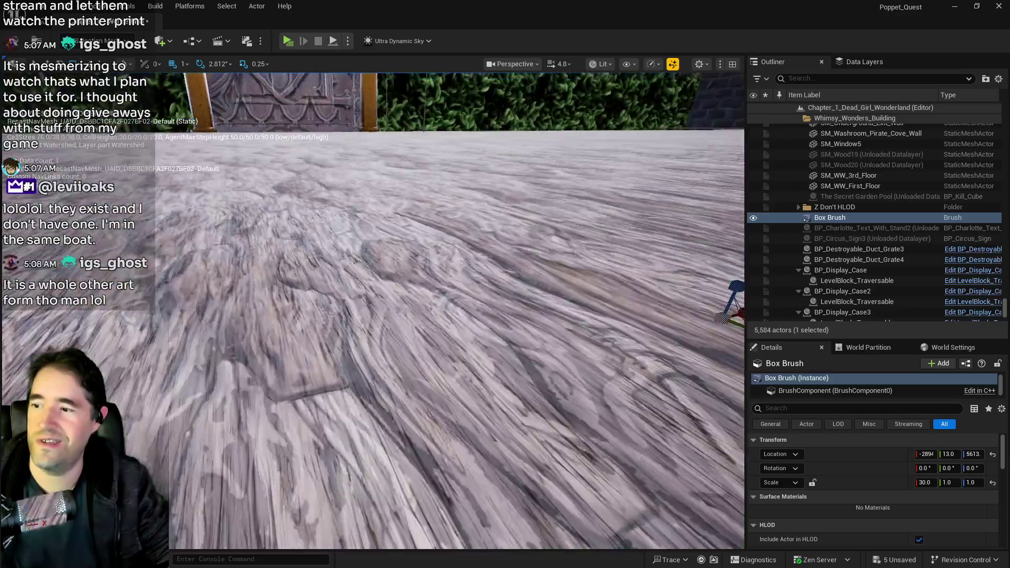
{"action": "scroll", "coordinate": [373, 310], "scroll_direction": "up", "scroll_amount": 8}
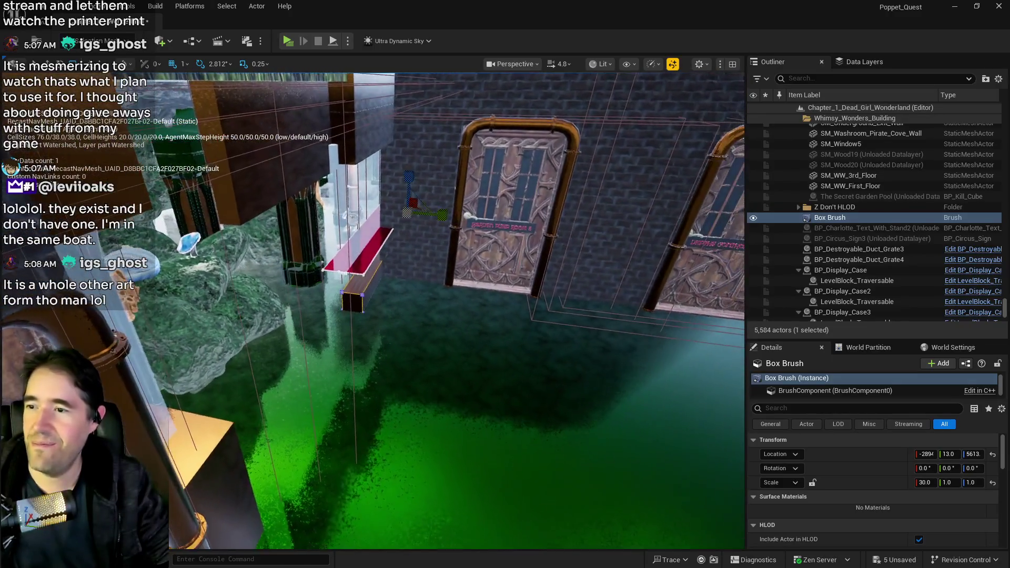
{"action": "scroll", "coordinate": [372, 311], "scroll_direction": "up", "scroll_amount": 10}
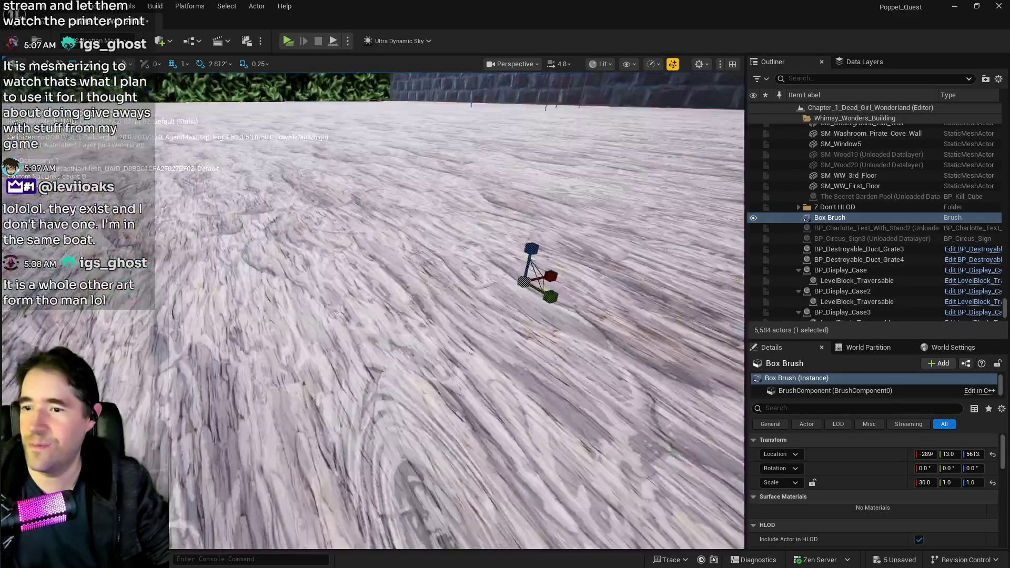
{"action": "scroll", "coordinate": [372, 310], "scroll_direction": "down", "scroll_amount": 8}
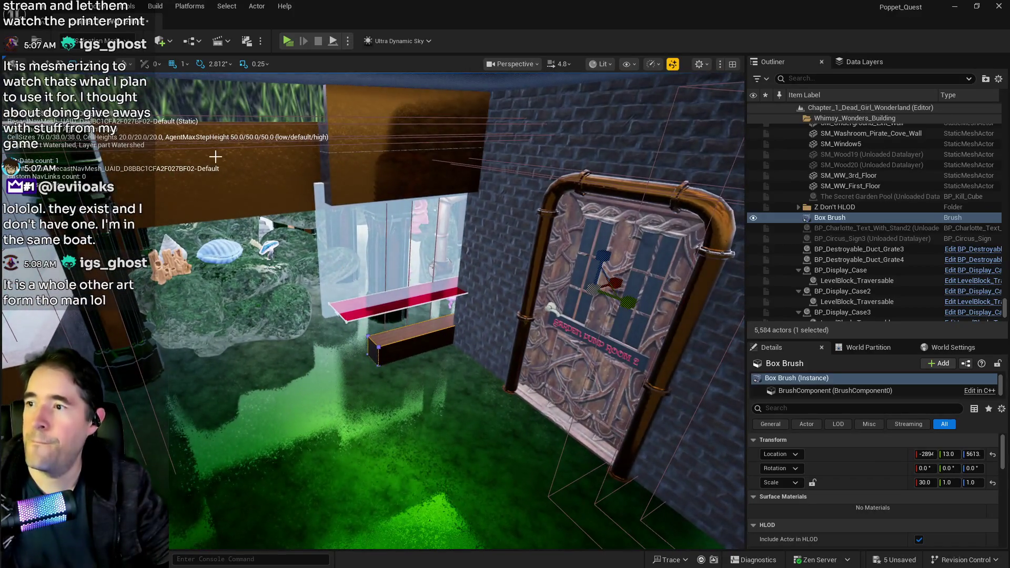
Delete the pump room ceiling panel near the red ledge and select pool wall section 19
{"action": "left_click", "coordinate": [231, 182]}
{"action": "mouse_move", "coordinate": [261, 202]}
{"action": "left_mouse_down"}
{"action": "mouse_move", "coordinate": [205, 194]}
{"action": "mouse_move", "coordinate": [261, 203]}
{"action": "left_mouse_up"}
{"action": "key", "text": "Delete"}
{"action": "left_click", "coordinate": [524, 201]}
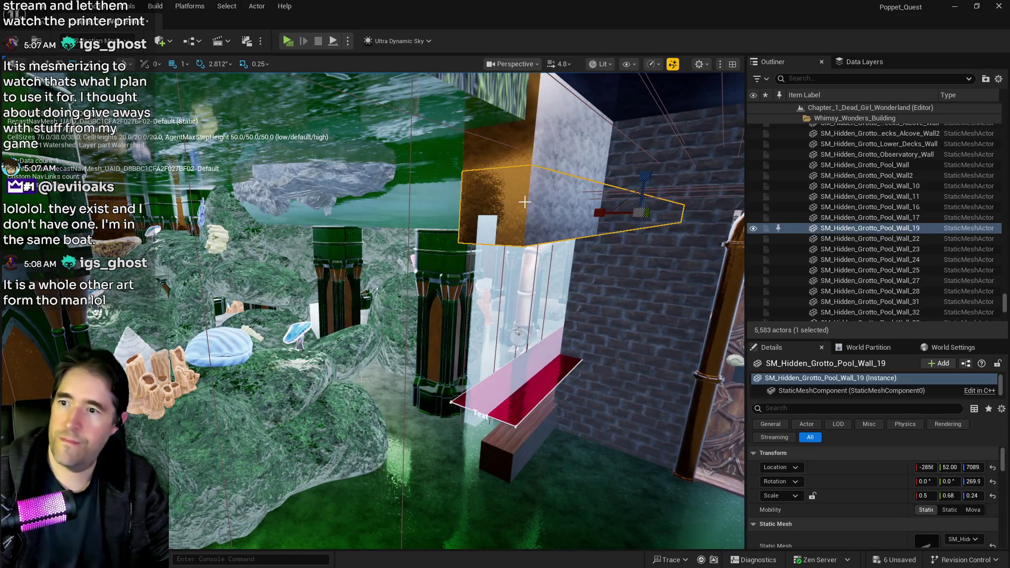
Delete pool wall section 19 and the neighbouring wall piece
{"action": "key", "text": "Delete"}
{"action": "left_click", "coordinate": [555, 148]}
{"action": "key", "text": "Delete"}
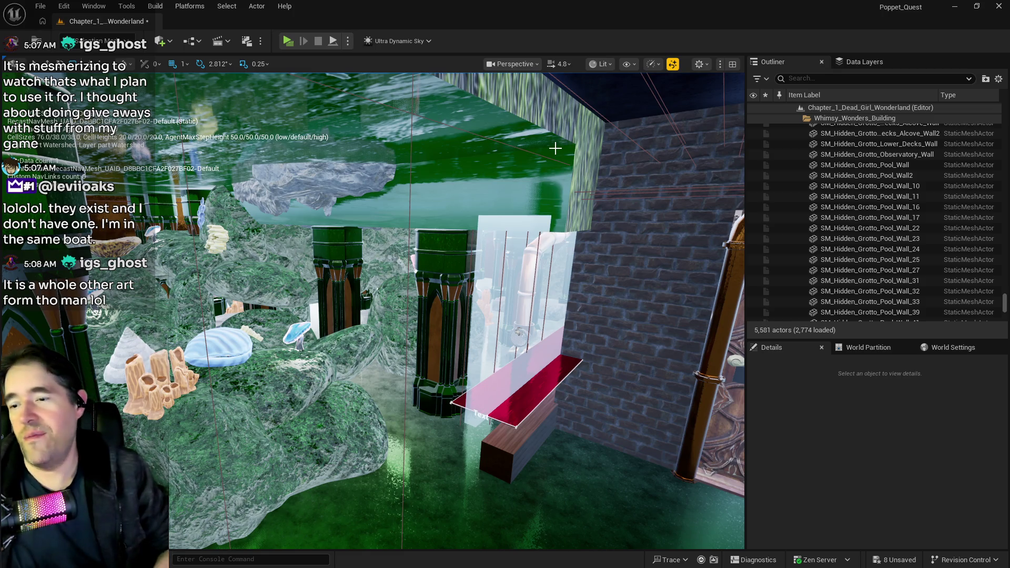
Reselect the Box Brush and turn the view toward the mossy rock
{"action": "mouse_move", "coordinate": [380, 284]}
{"action": "left_mouse_down"}
{"action": "mouse_move", "coordinate": [368, 247]}
{"action": "mouse_move", "coordinate": [381, 285]}
{"action": "left_mouse_up"}
{"action": "left_click", "coordinate": [358, 350]}
{"action": "mouse_move", "coordinate": [358, 350]}
{"action": "left_mouse_down"}
{"action": "mouse_move", "coordinate": [368, 315]}
{"action": "mouse_move", "coordinate": [358, 326]}
{"action": "left_mouse_up"}
{"action": "left_click_drag", "start_coordinate": [602, 162], "coordinate": [187, 249]}
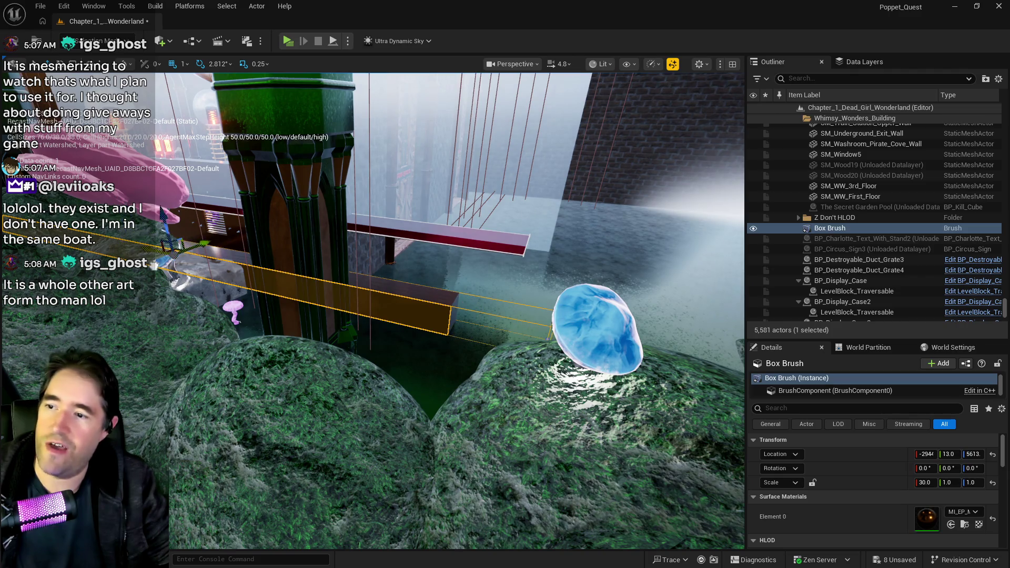
Slide the Box Brush along the pool wall and lift it to mid-height
{"action": "left_click_drag", "start_coordinate": [221, 258], "coordinate": [230, 338]}
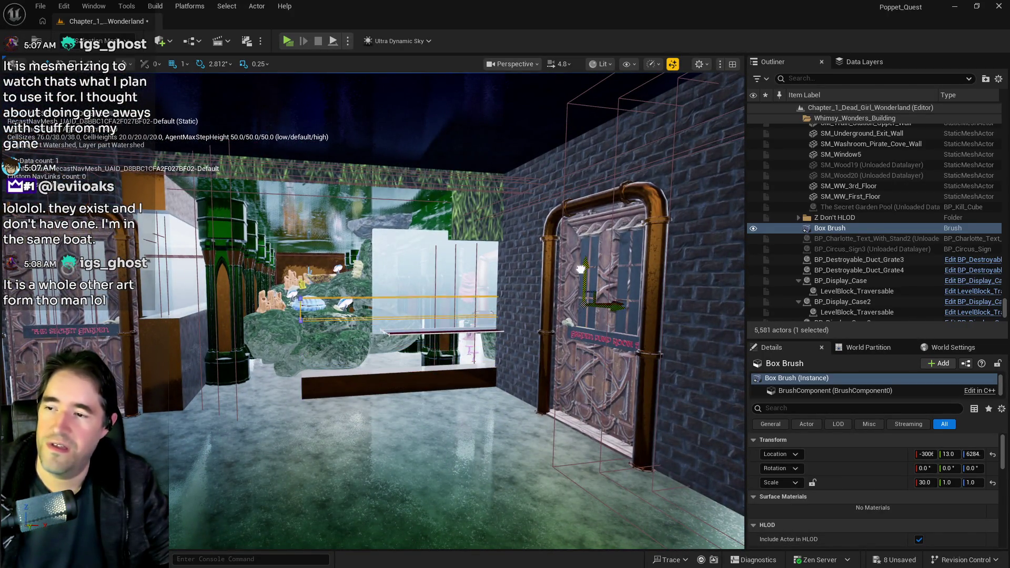
{"action": "left_click_drag", "start_coordinate": [578, 368], "coordinate": [575, 296]}
{"action": "key", "text": "e"}
{"action": "key", "text": "w"}
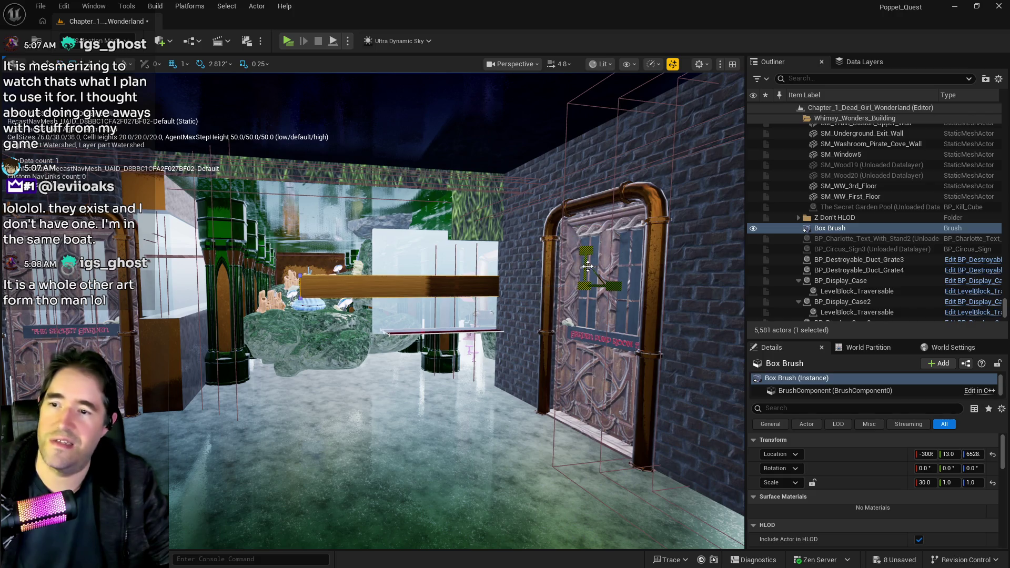
Set the Box Brush's Z scale to 8 in the Details panel
{"action": "double_click", "coordinate": [972, 483]}
{"action": "type", "text": "8"}
{"action": "key", "text": "Return"}
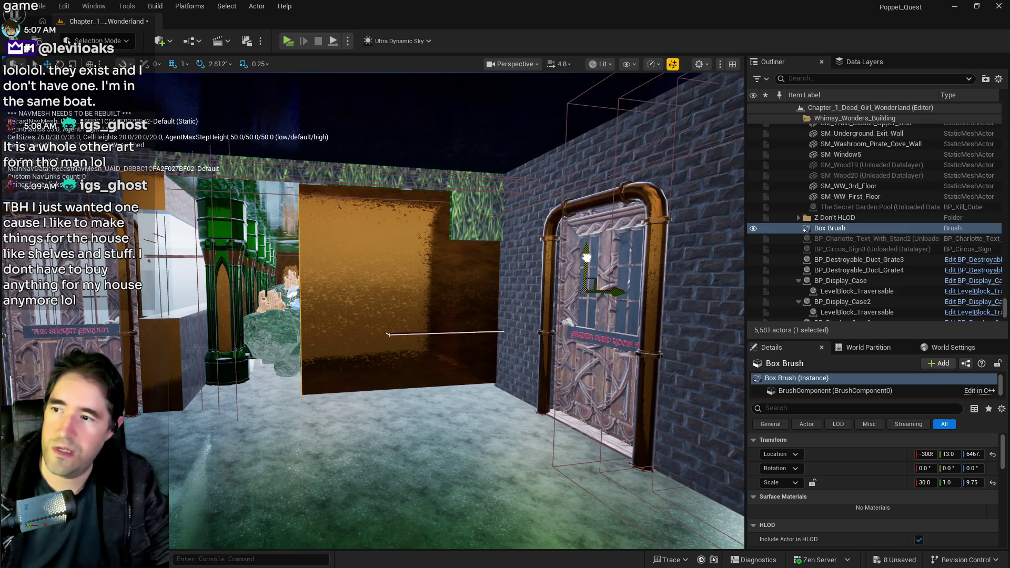
Nudge the Box Brush slightly upward and look over the window and pipe wall
{"action": "left_click_drag", "start_coordinate": [587, 257], "coordinate": [586, 252]}
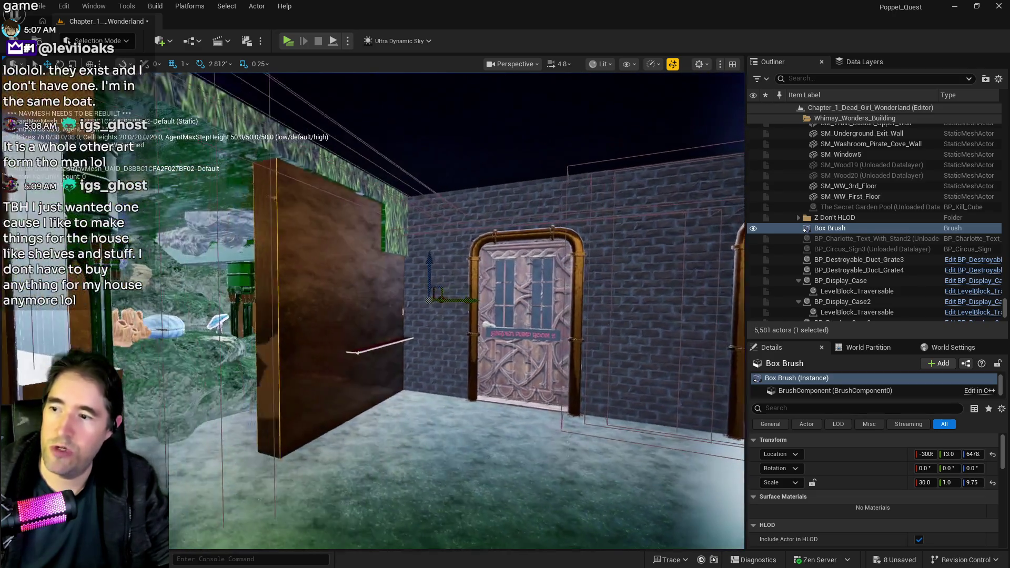
{"action": "key", "text": "Left"}
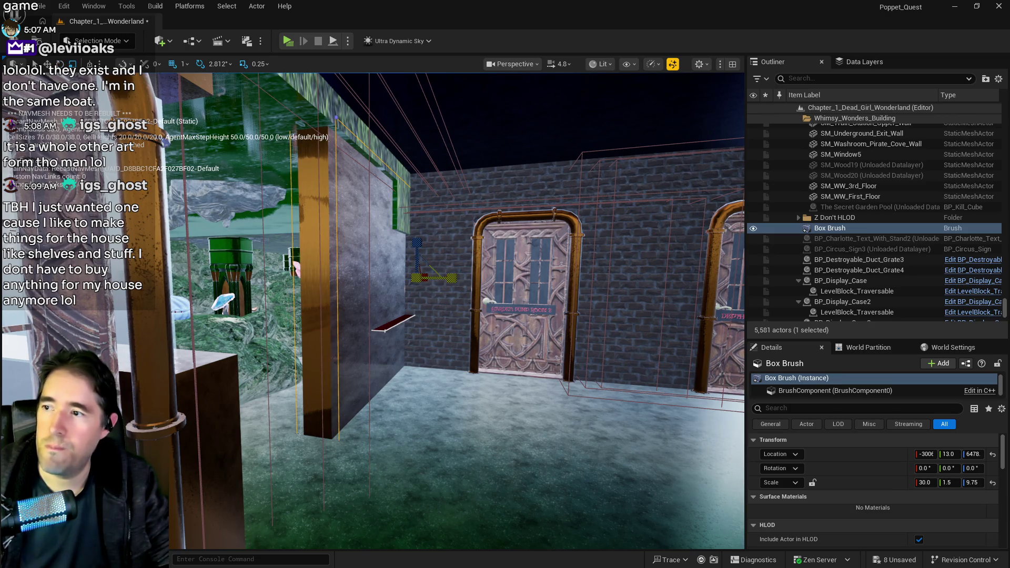
{"action": "key", "text": "Up"}
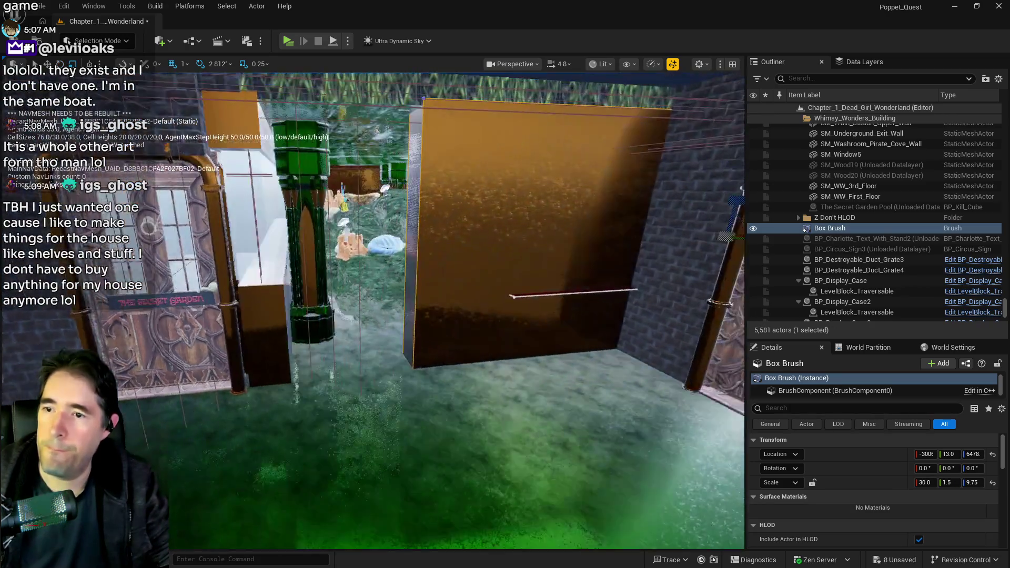
{"action": "key", "text": "Down"}
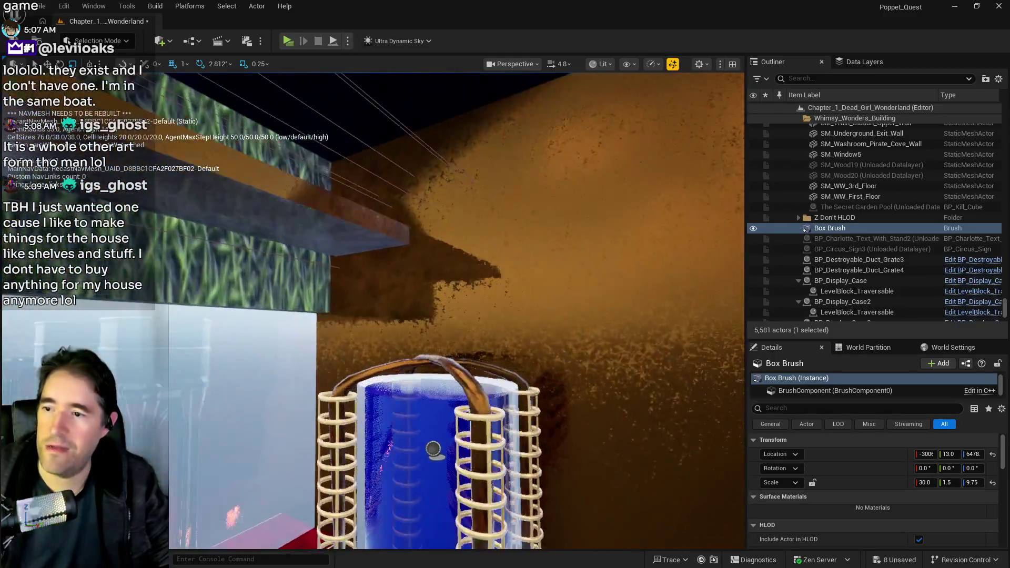
{"action": "key", "text": "Up"}
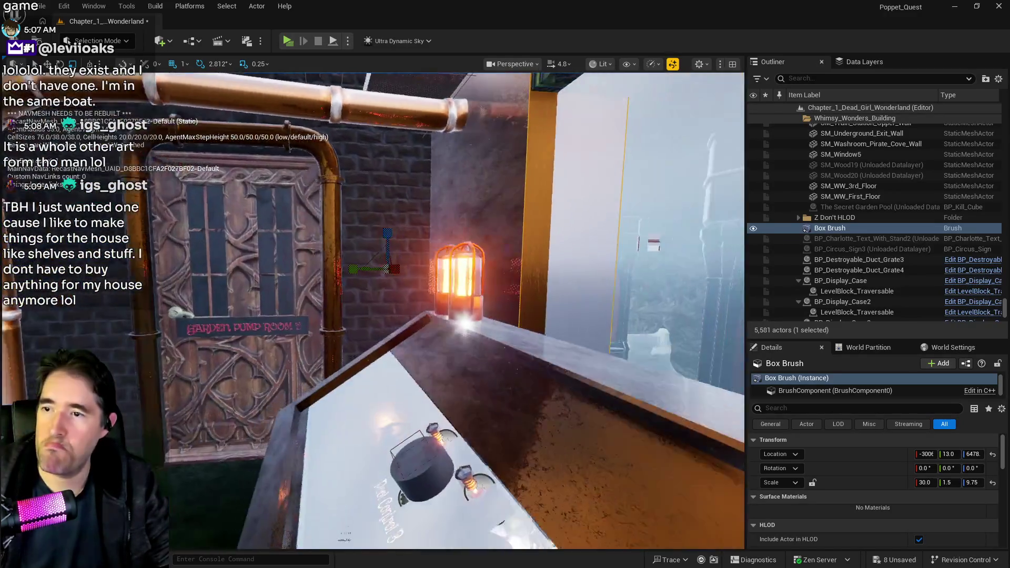
{"action": "key", "text": "Up"}
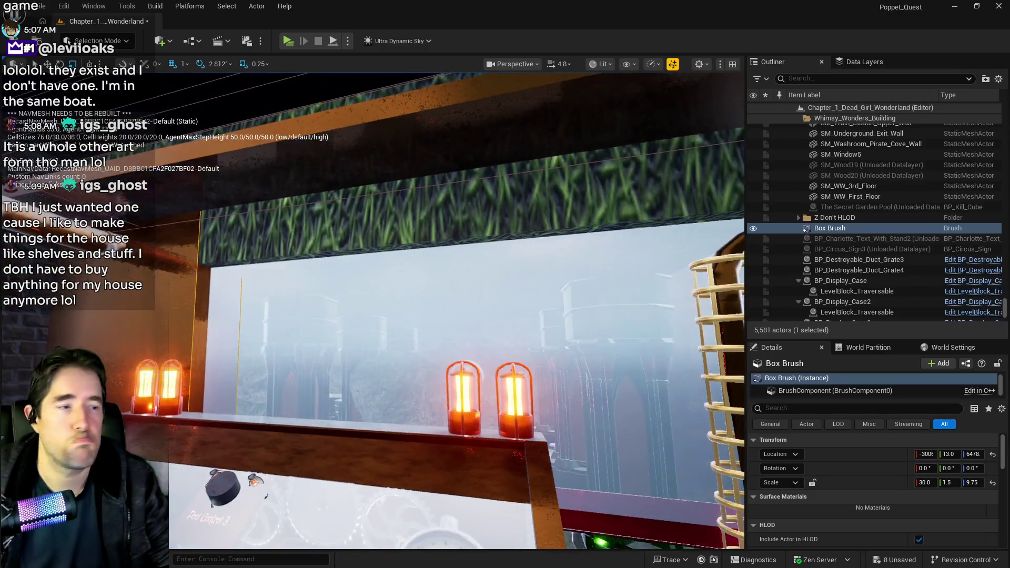
{"action": "key", "text": "Left"}
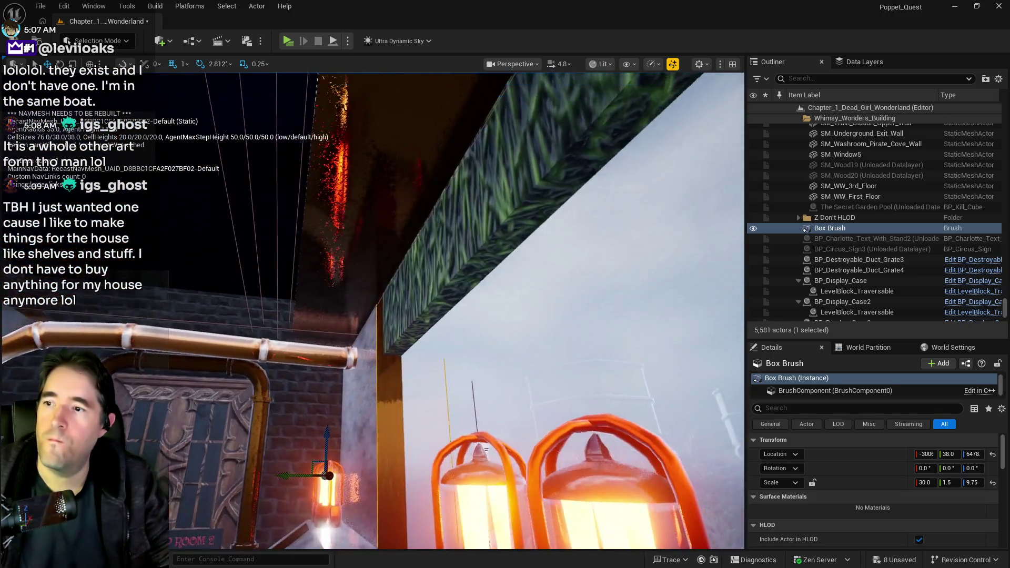
Fly through the room to face the lamp display case and orange brush
{"action": "key", "text": "s"}
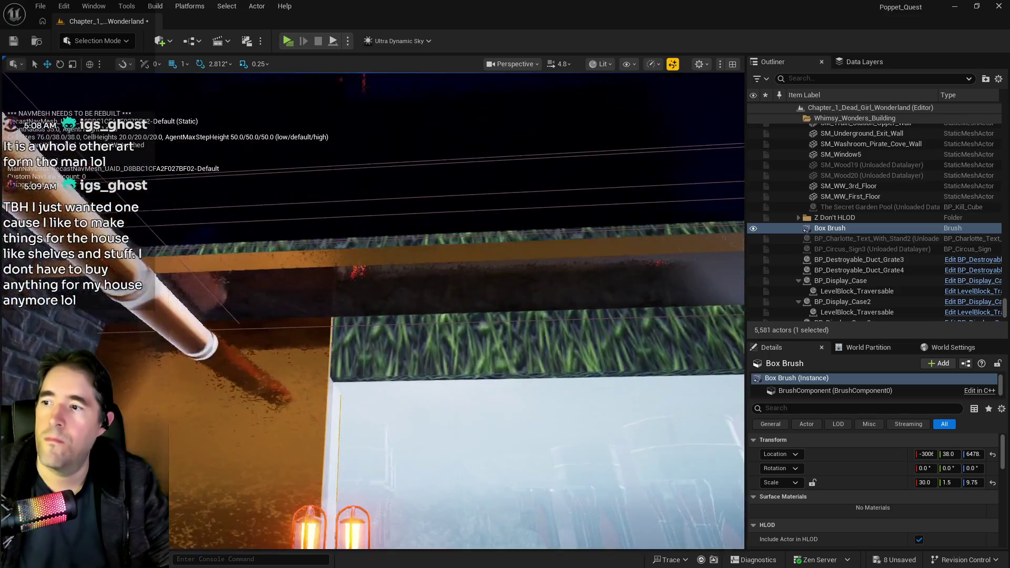
{"action": "key", "text": "w"}
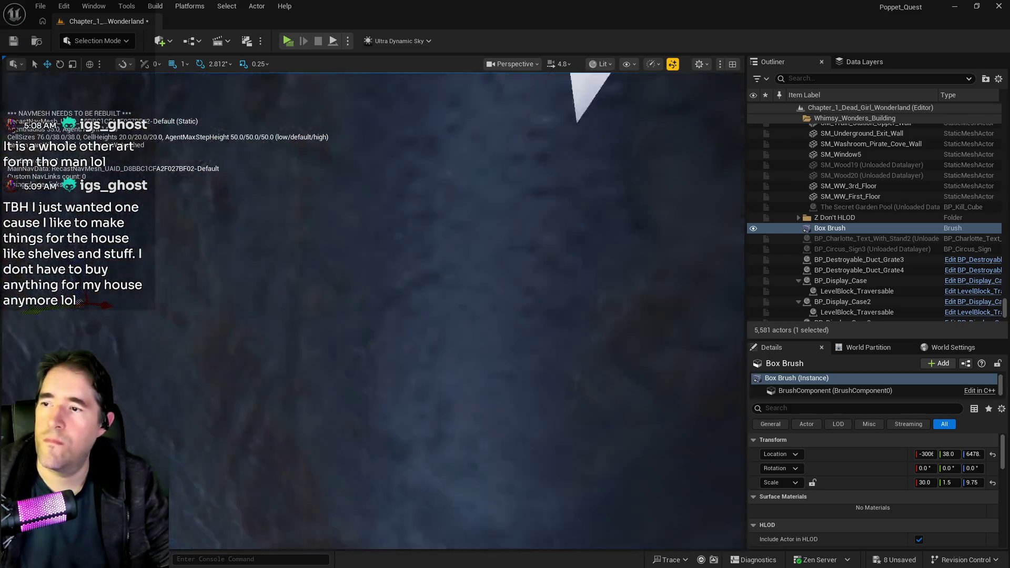
{"action": "key", "text": "s"}
{"action": "key", "text": "d"}
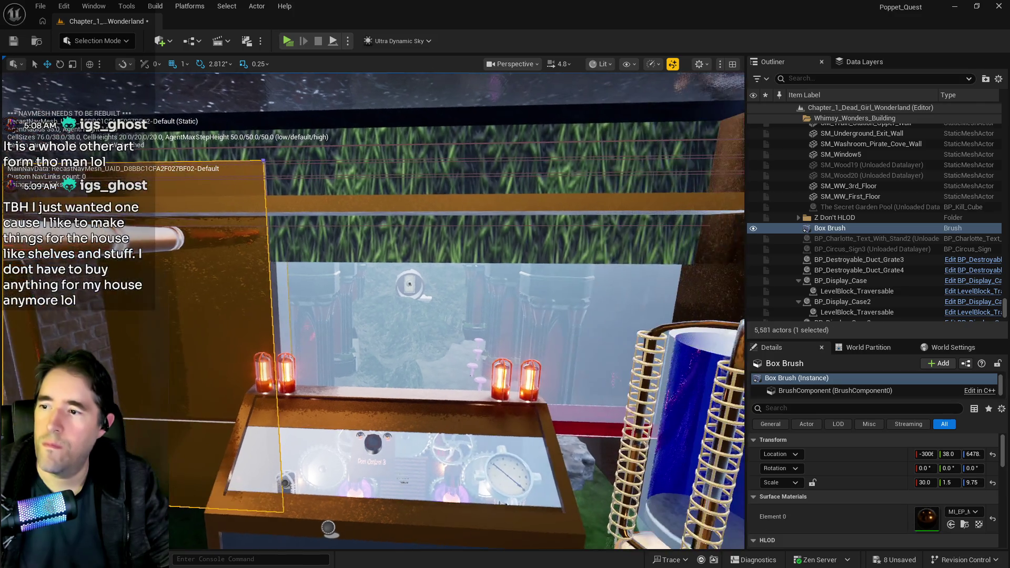
{"action": "key", "text": "w"}
{"action": "key", "text": "s"}
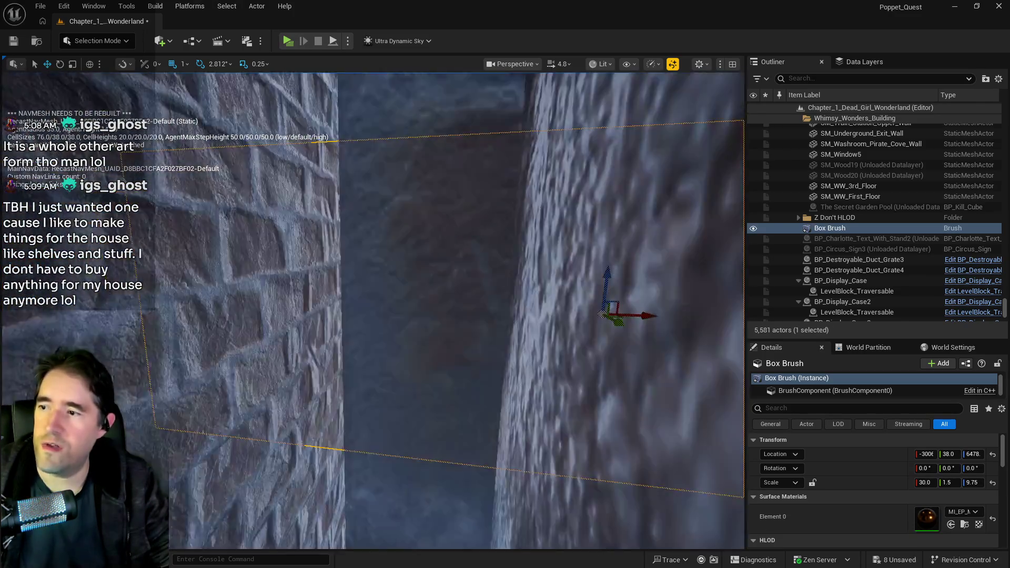
{"action": "key", "text": "w"}
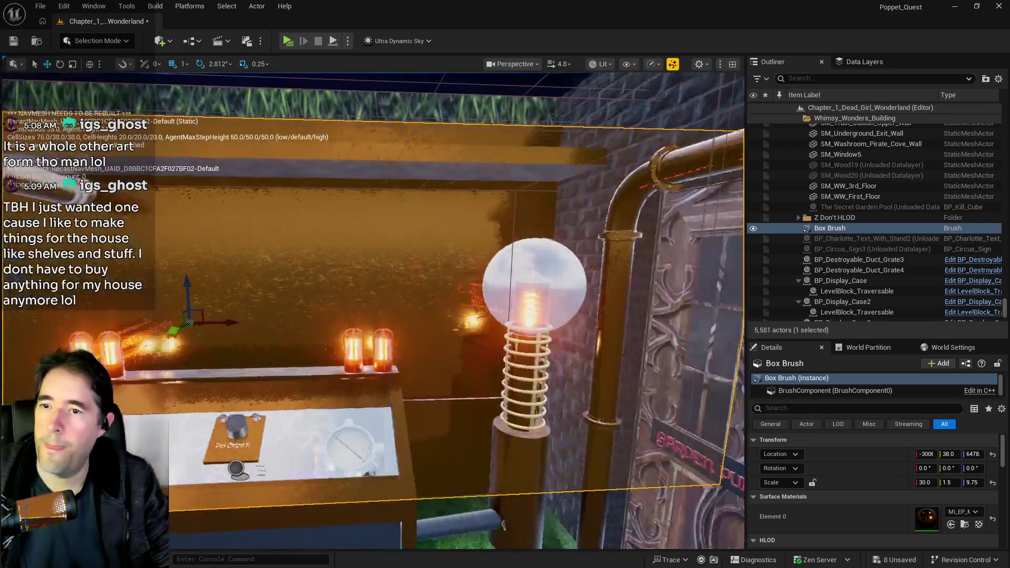
{"action": "key", "text": "s"}
{"action": "key", "text": "s"}
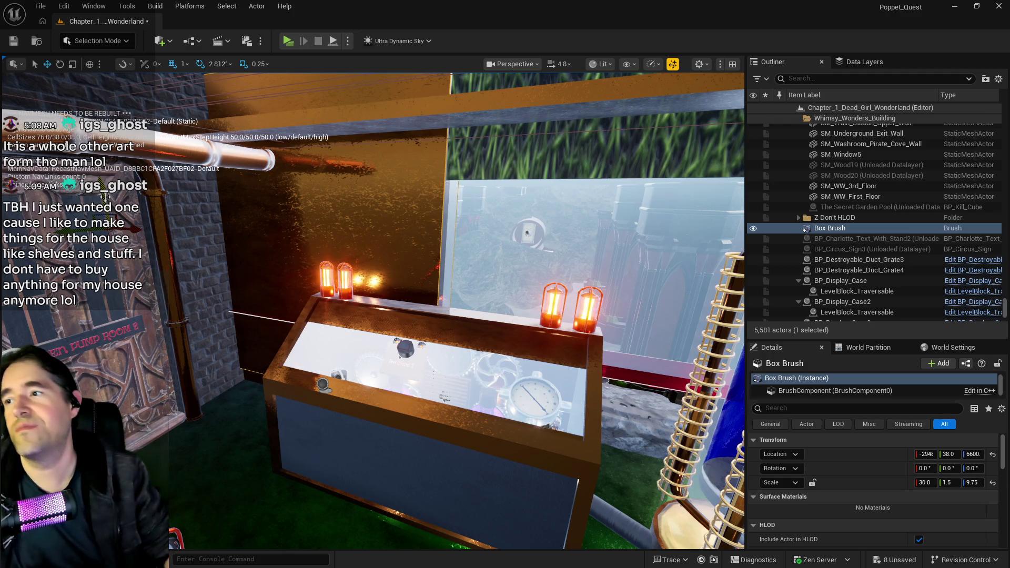
Move the orange Box Brush along the wall and stretch it wider to the left
{"action": "scroll", "coordinate": [105, 196], "scroll_direction": "up", "scroll_amount": 5}
{"action": "left_click_drag", "start_coordinate": [174, 271], "coordinate": [119, 271]}
{"action": "mouse_move", "coordinate": [180, 273]}
{"action": "left_mouse_down"}
{"action": "mouse_move", "coordinate": [158, 271]}
{"action": "mouse_move", "coordinate": [179, 269]}
{"action": "mouse_move", "coordinate": [181, 253]}
{"action": "mouse_move", "coordinate": [200, 284]}
{"action": "left_mouse_up"}
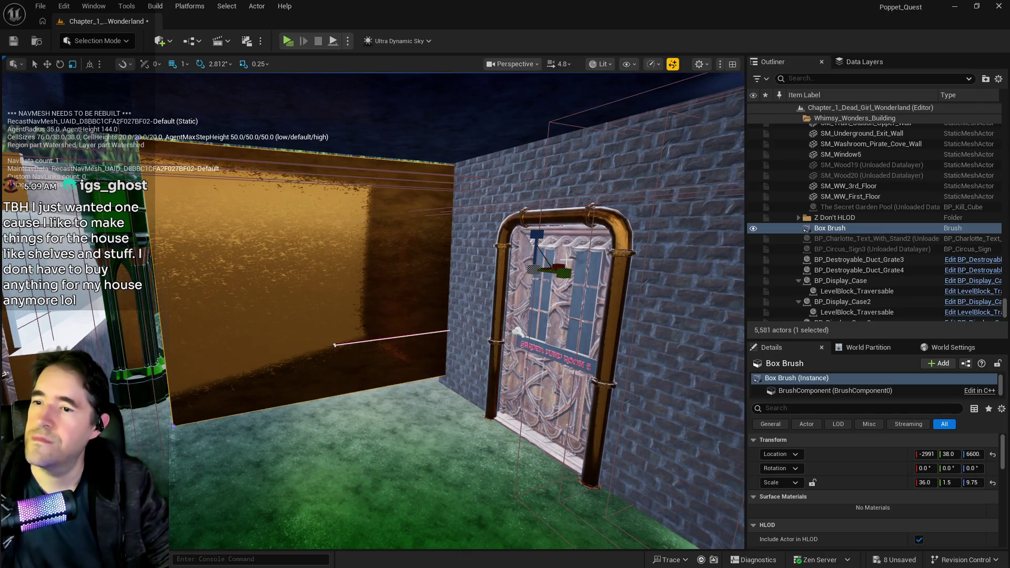
{"action": "left_click_drag", "start_coordinate": [559, 261], "coordinate": [552, 266]}
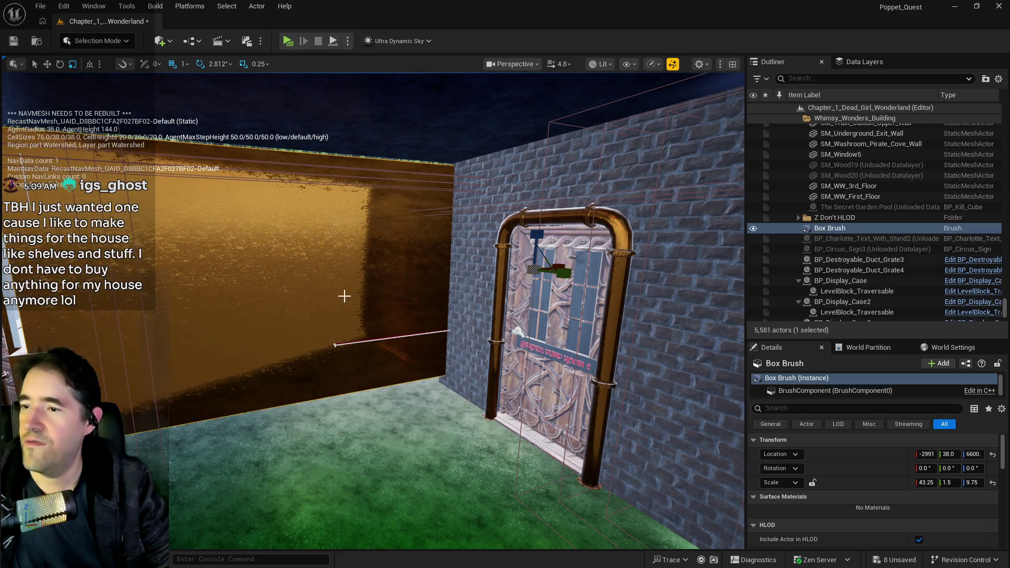
Fly over the display case and frame the Box Brush beside the doorway
{"action": "mouse_move", "coordinate": [335, 295]}
{"action": "left_mouse_down"}
{"action": "mouse_move", "coordinate": [315, 299]}
{"action": "mouse_move", "coordinate": [284, 279]}
{"action": "mouse_move", "coordinate": [333, 293]}
{"action": "left_mouse_up"}
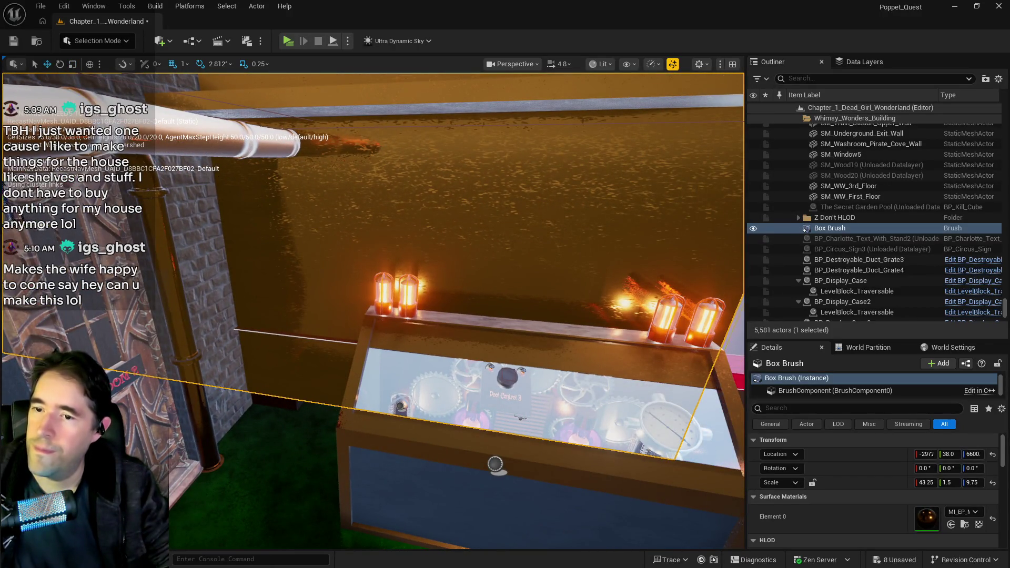
{"action": "mouse_move", "coordinate": [333, 293]}
{"action": "left_mouse_down"}
{"action": "mouse_move", "coordinate": [271, 306]}
{"action": "mouse_move", "coordinate": [248, 324]}
{"action": "left_mouse_up"}
{"action": "key", "text": "e"}
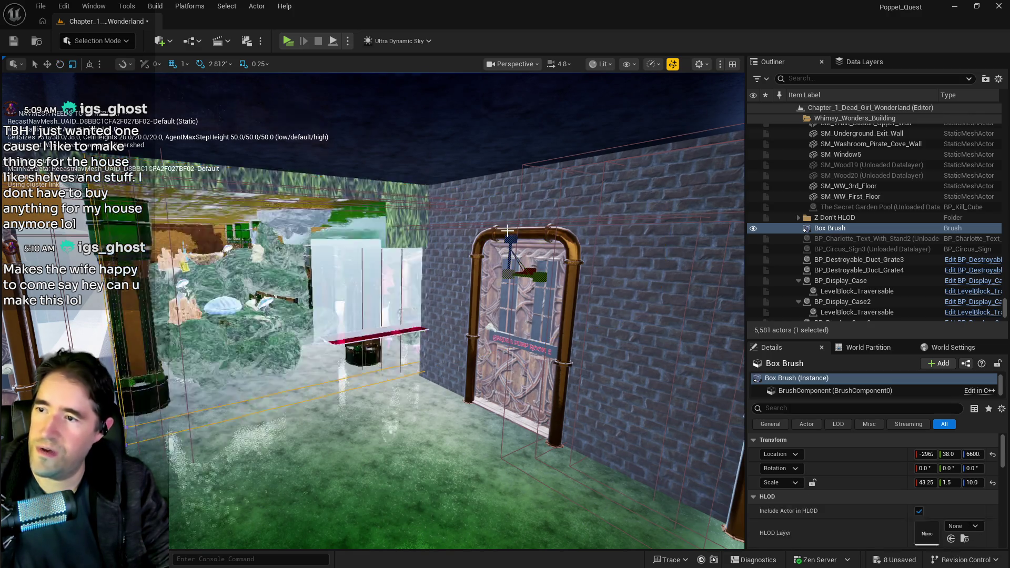
{"action": "mouse_move", "coordinate": [605, 284]}
{"action": "left_mouse_down"}
{"action": "mouse_move", "coordinate": [589, 284]}
{"action": "mouse_move", "coordinate": [605, 285]}
{"action": "left_mouse_up"}
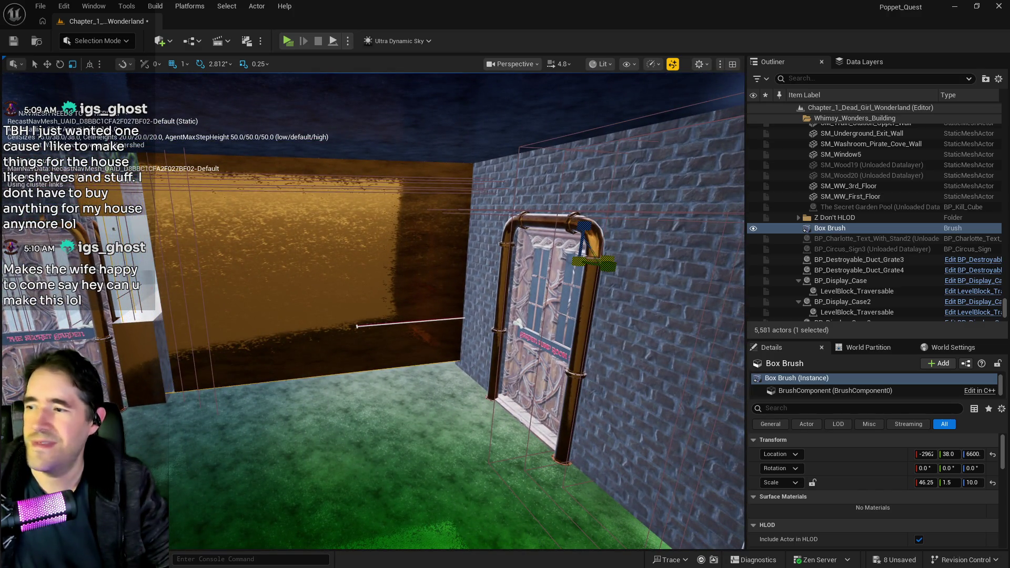
{"action": "double_click", "coordinate": [804, 230]}
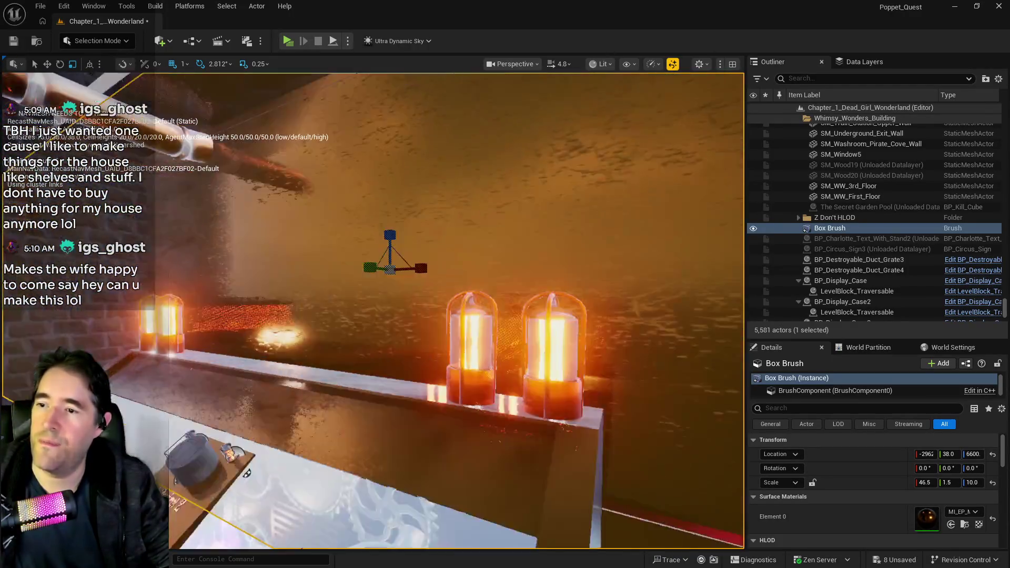
{"action": "key", "text": "a"}
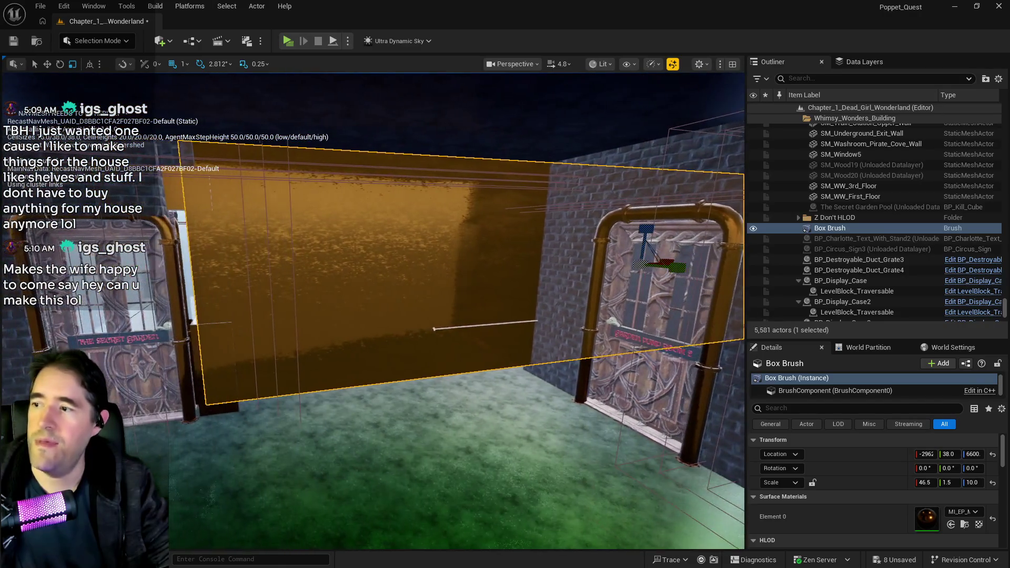
Nudge the Box Brush slightly left and widen it to X scale 47.5
{"action": "left_click_drag", "start_coordinate": [669, 263], "coordinate": [668, 261]}
{"action": "key", "text": "r"}
{"action": "left_click", "coordinate": [416, 281]}
{"action": "key", "text": "f"}
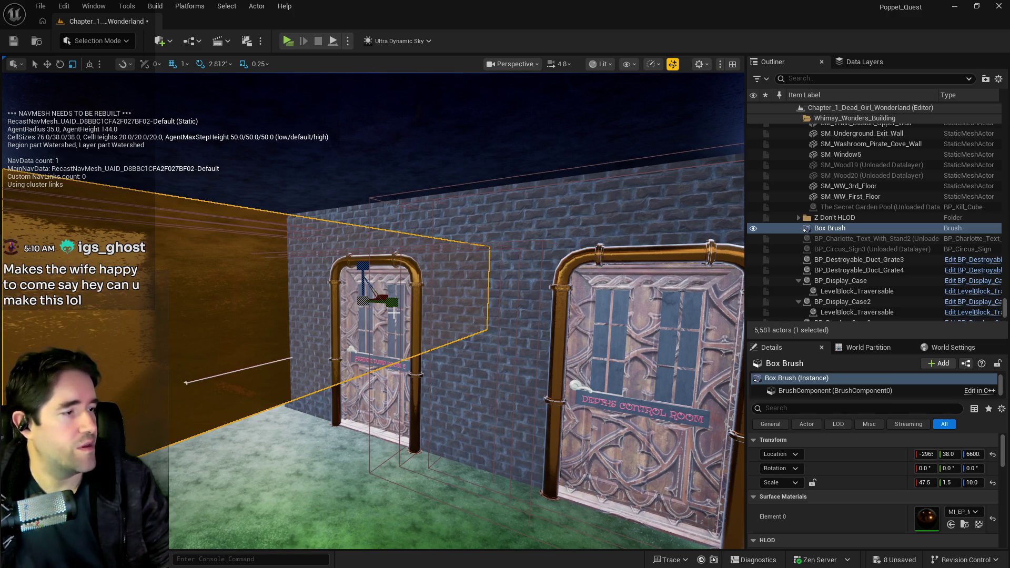
Fly toward the orange brush wall and bring up the Place Actors list
{"action": "mouse_move", "coordinate": [393, 312]}
{"action": "left_mouse_down"}
{"action": "mouse_move", "coordinate": [350, 315]}
{"action": "mouse_move", "coordinate": [332, 264]}
{"action": "mouse_move", "coordinate": [316, 262]}
{"action": "mouse_move", "coordinate": [373, 266]}
{"action": "mouse_move", "coordinate": [304, 377]}
{"action": "left_mouse_up"}
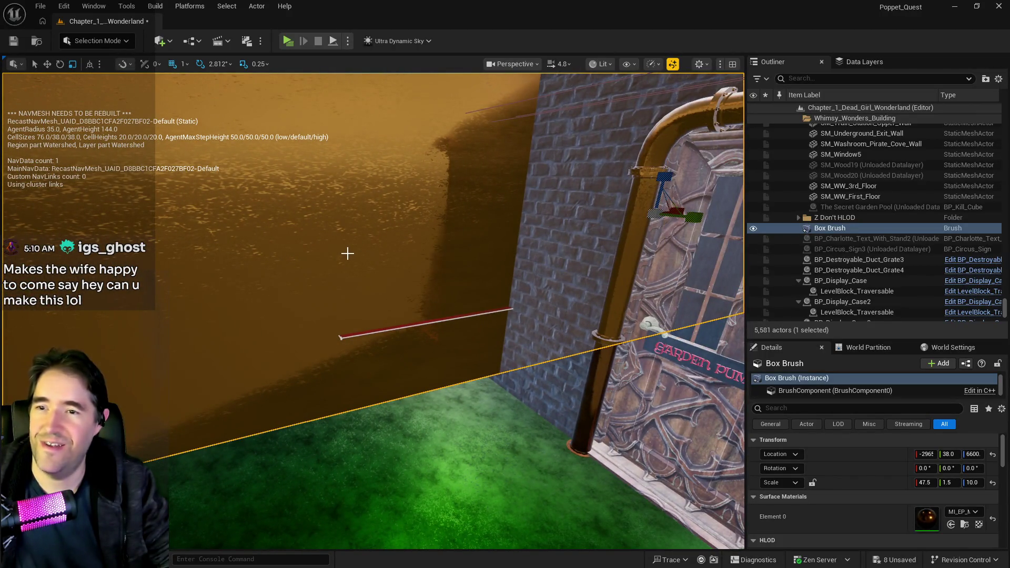
{"action": "mouse_move", "coordinate": [444, 221]}
{"action": "left_mouse_down"}
{"action": "mouse_move", "coordinate": [423, 190]}
{"action": "mouse_move", "coordinate": [357, 306]}
{"action": "left_mouse_up"}
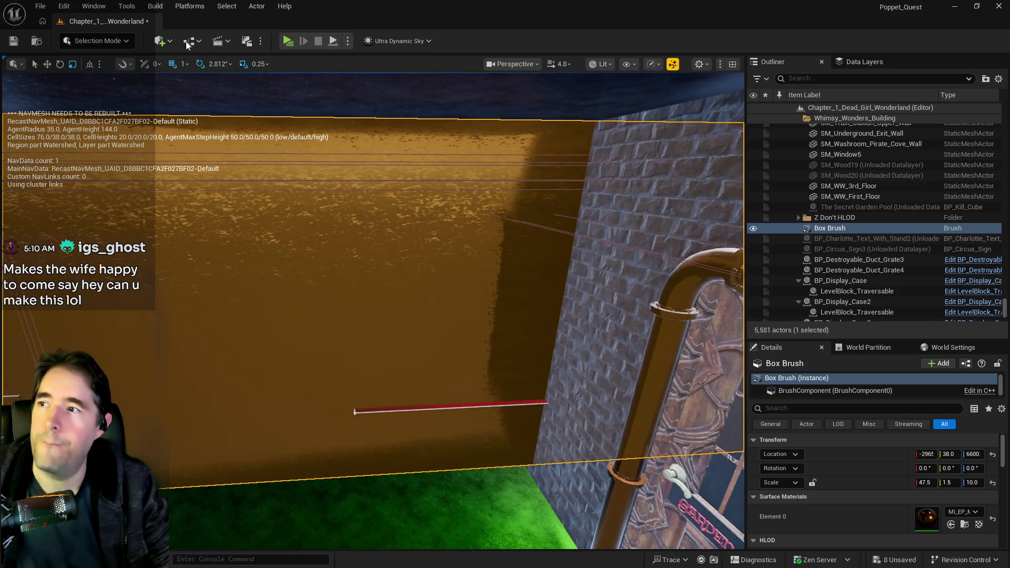
{"action": "left_click", "coordinate": [160, 41]}
Place a new Subtractive box brush against the orange wall
{"action": "mouse_move", "coordinate": [187, 211]}
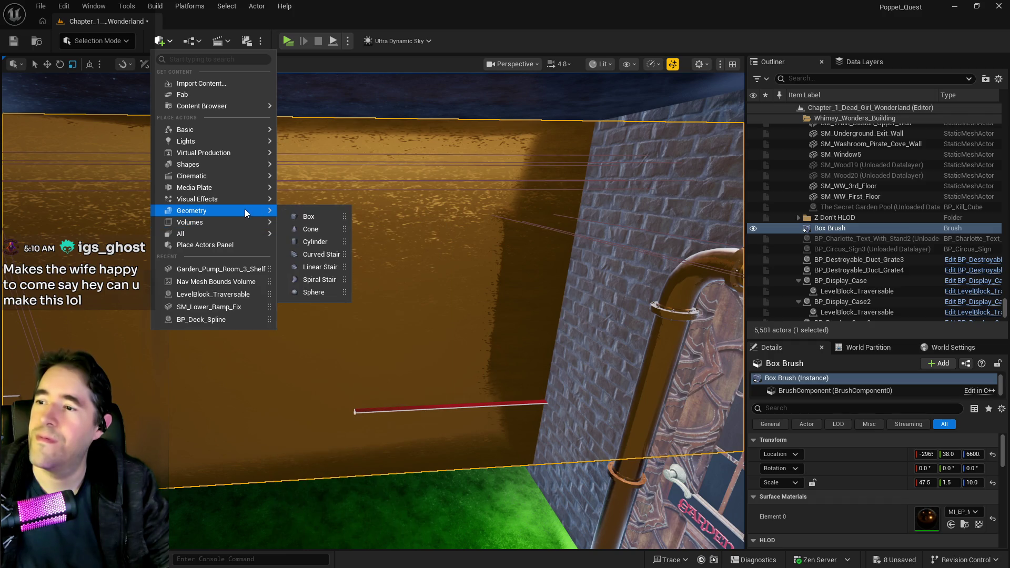
{"action": "mouse_move", "coordinate": [307, 217]}
{"action": "left_mouse_down"}
{"action": "mouse_move", "coordinate": [471, 293]}
{"action": "mouse_move", "coordinate": [484, 313]}
{"action": "left_mouse_up"}
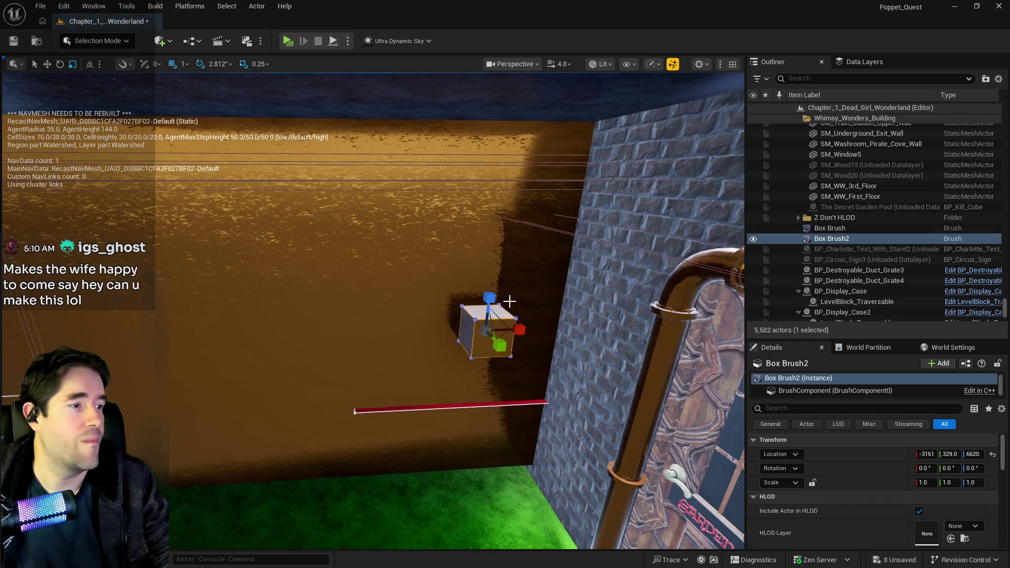
{"action": "scroll", "coordinate": [847, 466], "scroll_direction": "down", "scroll_amount": 5}
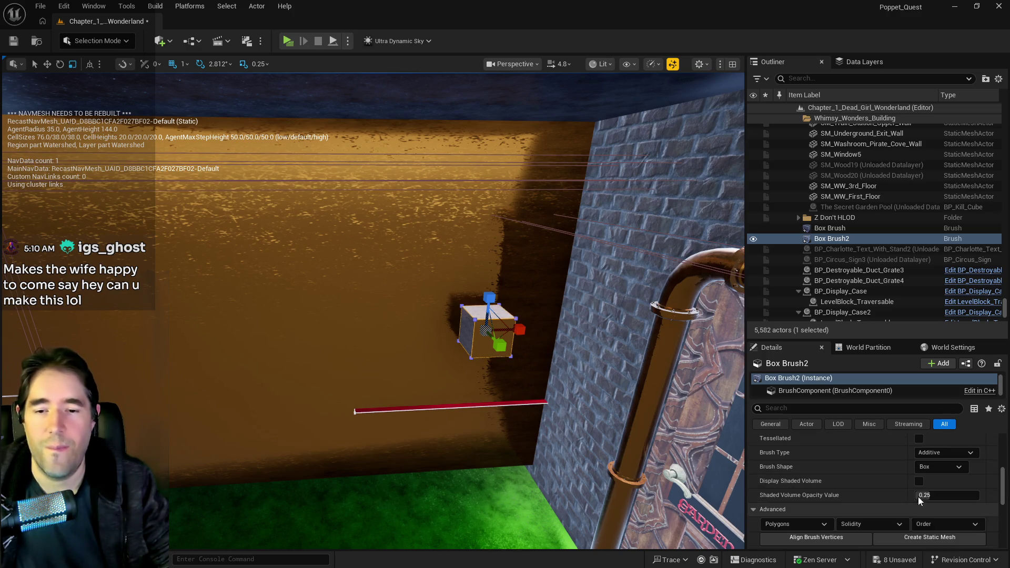
{"action": "left_click", "coordinate": [936, 451]}
{"action": "left_click", "coordinate": [934, 474]}
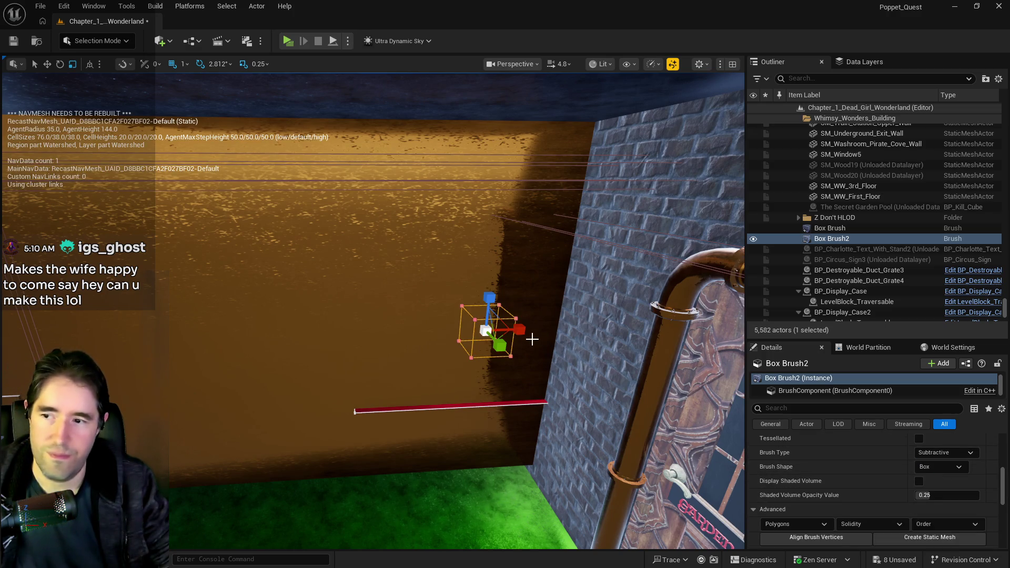
Make the window cutout wider and taller and slide it along the wall
{"action": "left_click_drag", "start_coordinate": [532, 339], "coordinate": [587, 339]}
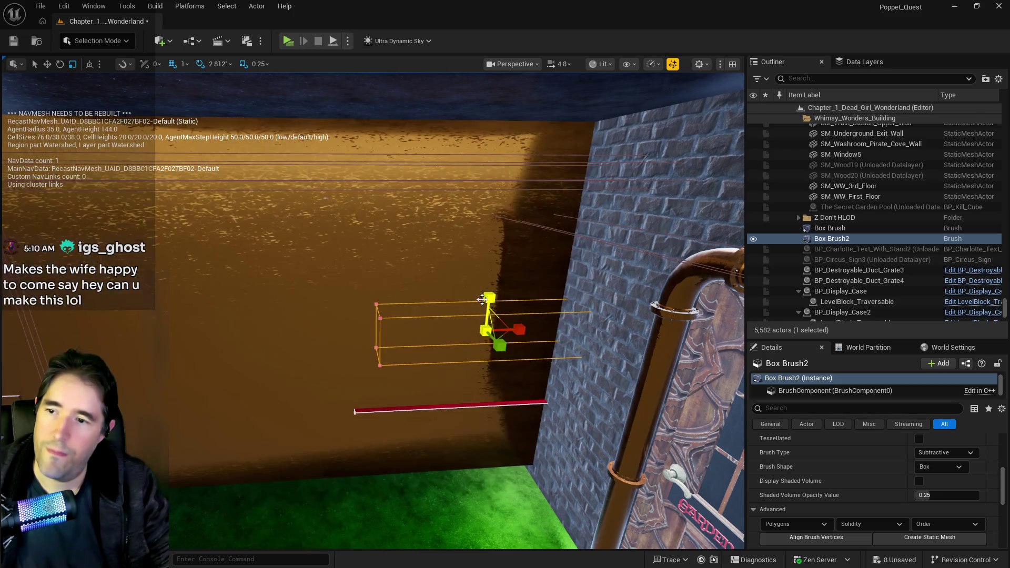
{"action": "left_click_drag", "start_coordinate": [489, 297], "coordinate": [489, 266]}
{"action": "key", "text": "w"}
{"action": "left_click_drag", "start_coordinate": [521, 330], "coordinate": [471, 330]}
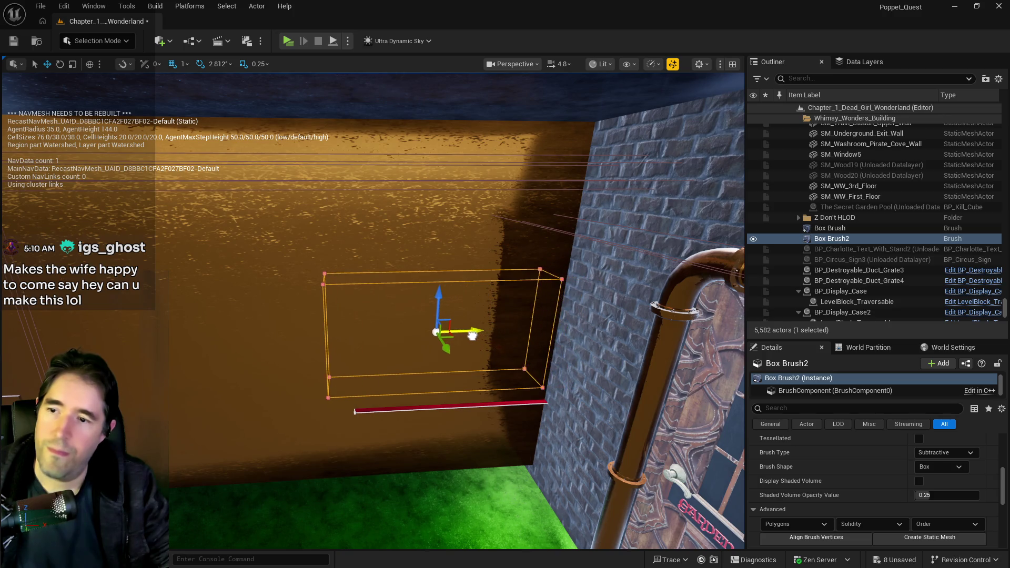
{"action": "key", "text": "e"}
{"action": "key", "text": "r"}
{"action": "left_click_drag", "start_coordinate": [438, 294], "coordinate": [438, 266]}
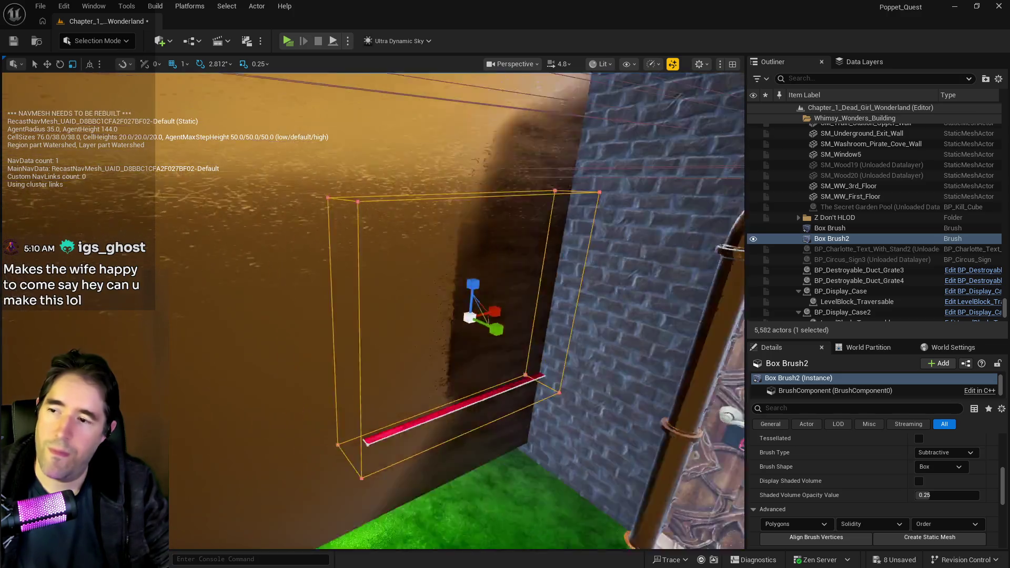
{"action": "key", "text": "w"}
{"action": "mouse_move", "coordinate": [405, 291]}
{"action": "left_mouse_down"}
{"action": "mouse_move", "coordinate": [429, 291]}
{"action": "mouse_move", "coordinate": [382, 287]}
{"action": "left_mouse_up"}
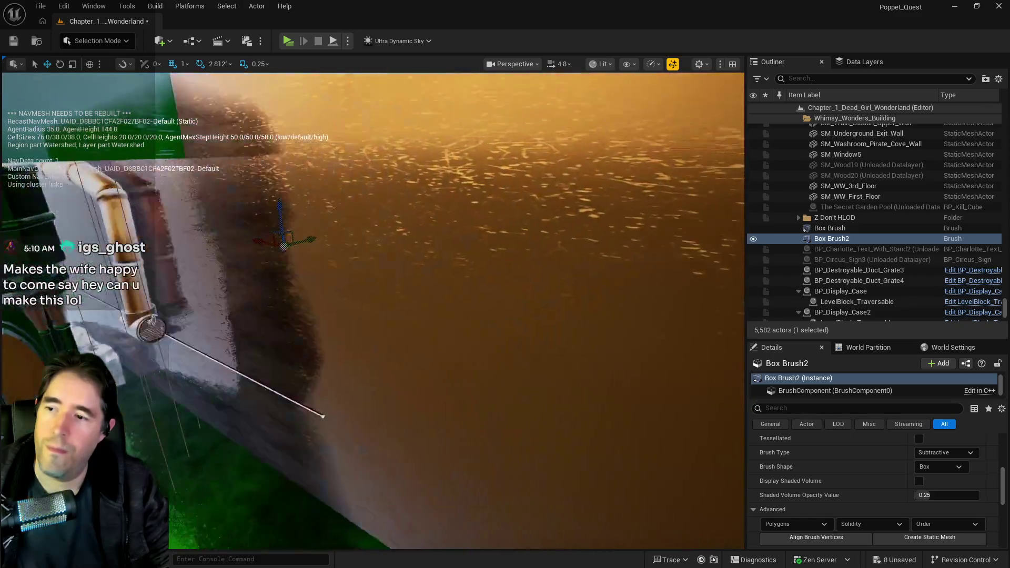
Move Box Brush2 left along X and shrink it in from the right
{"action": "mouse_move", "coordinate": [659, 316]}
{"action": "left_mouse_down"}
{"action": "mouse_move", "coordinate": [639, 368]}
{"action": "mouse_move", "coordinate": [658, 316]}
{"action": "left_mouse_up"}
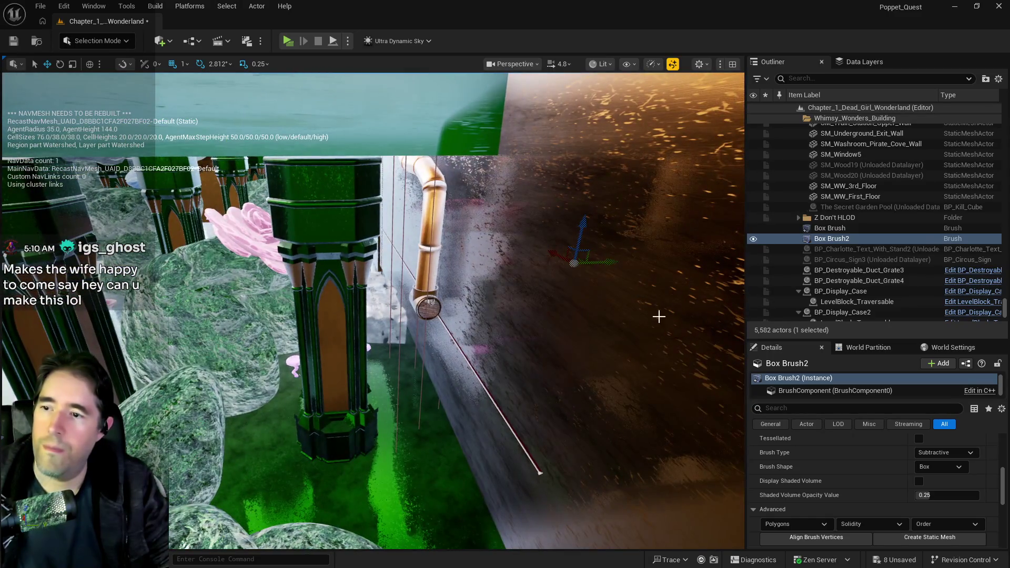
{"action": "mouse_move", "coordinate": [607, 259]}
{"action": "left_mouse_down"}
{"action": "mouse_move", "coordinate": [562, 271]}
{"action": "mouse_move", "coordinate": [568, 277]}
{"action": "left_mouse_up"}
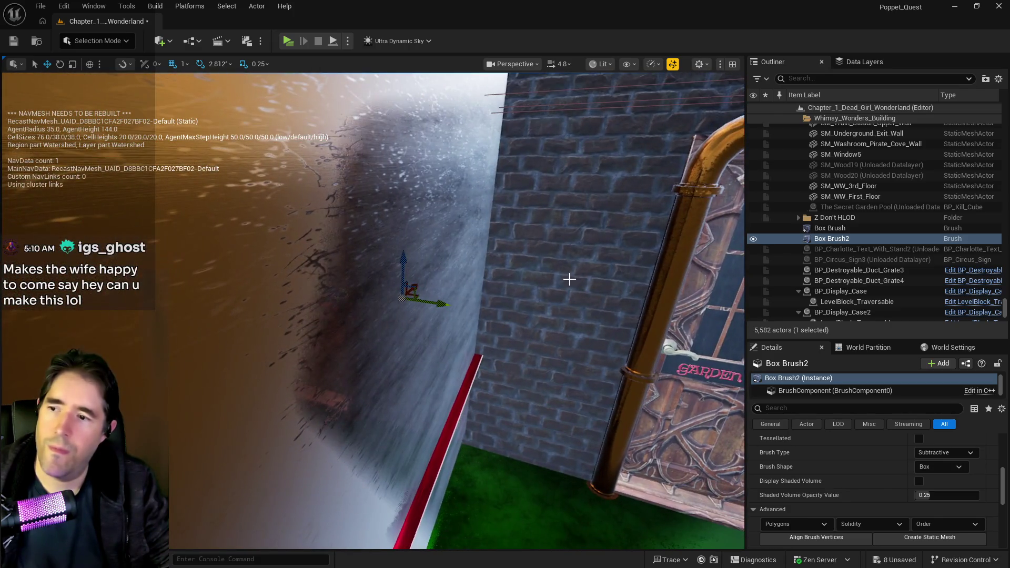
{"action": "left_click", "coordinate": [444, 300]}
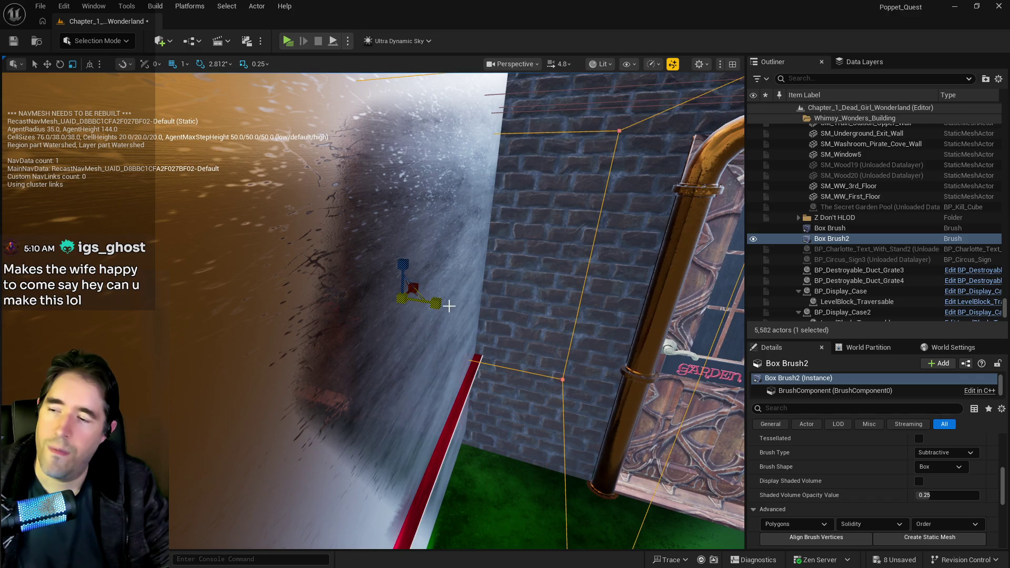
{"action": "left_click_drag", "start_coordinate": [567, 277], "coordinate": [547, 268]}
{"action": "left_click_drag", "start_coordinate": [337, 251], "coordinate": [327, 251]}
{"action": "left_click_drag", "start_coordinate": [492, 281], "coordinate": [483, 280]}
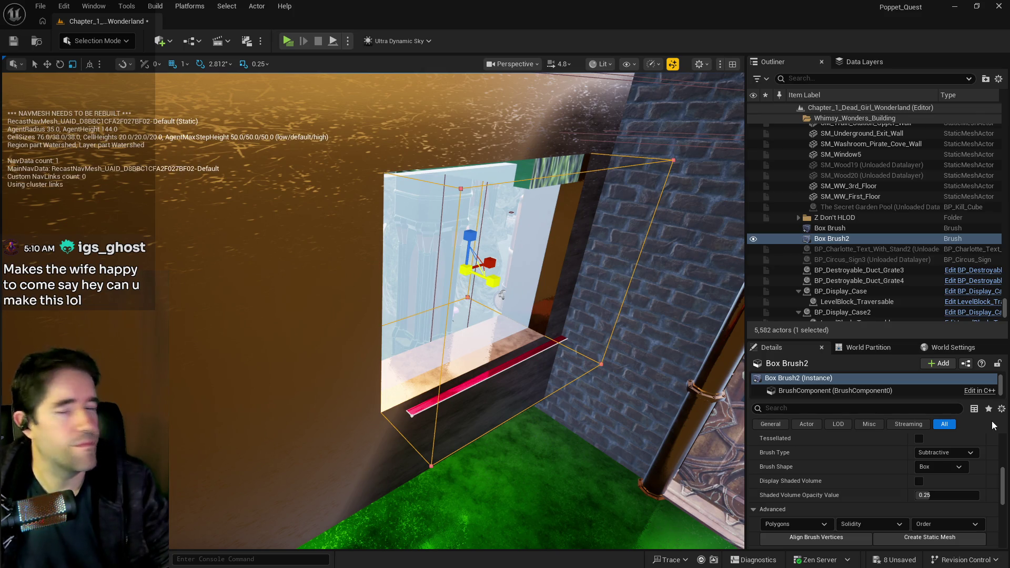
Shrink Box Brush2 vertically to window height and nudge it right along the wall
{"action": "scroll", "coordinate": [609, 332], "scroll_direction": "up", "scroll_amount": 2}
{"action": "scroll", "coordinate": [609, 332], "scroll_direction": "up", "scroll_amount": 2}
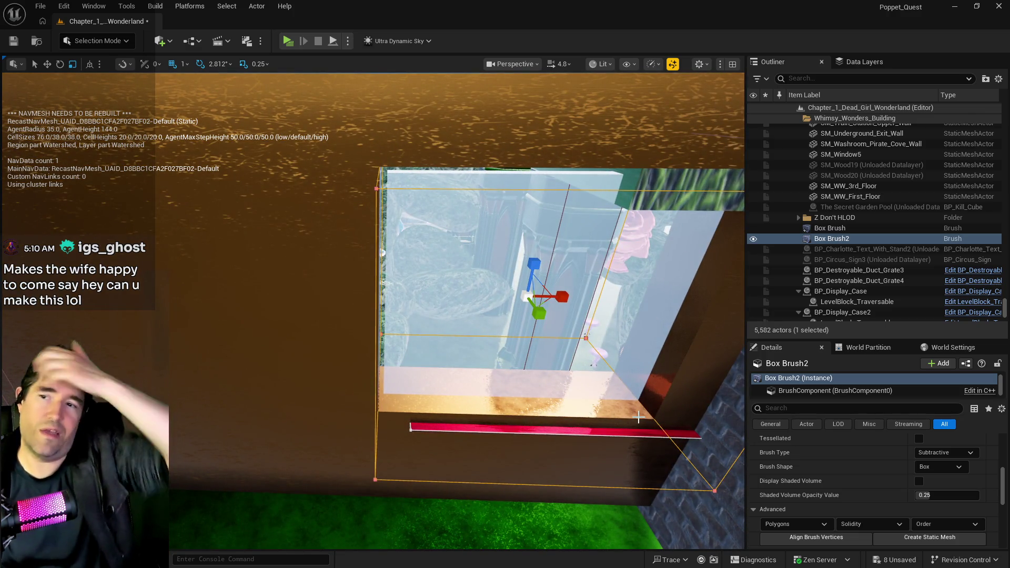
{"action": "mouse_move", "coordinate": [638, 417]}
{"action": "left_mouse_down"}
{"action": "mouse_move", "coordinate": [663, 416]}
{"action": "mouse_move", "coordinate": [625, 418]}
{"action": "left_mouse_up"}
{"action": "left_click_drag", "start_coordinate": [388, 258], "coordinate": [389, 279]}
{"action": "key", "text": "w"}
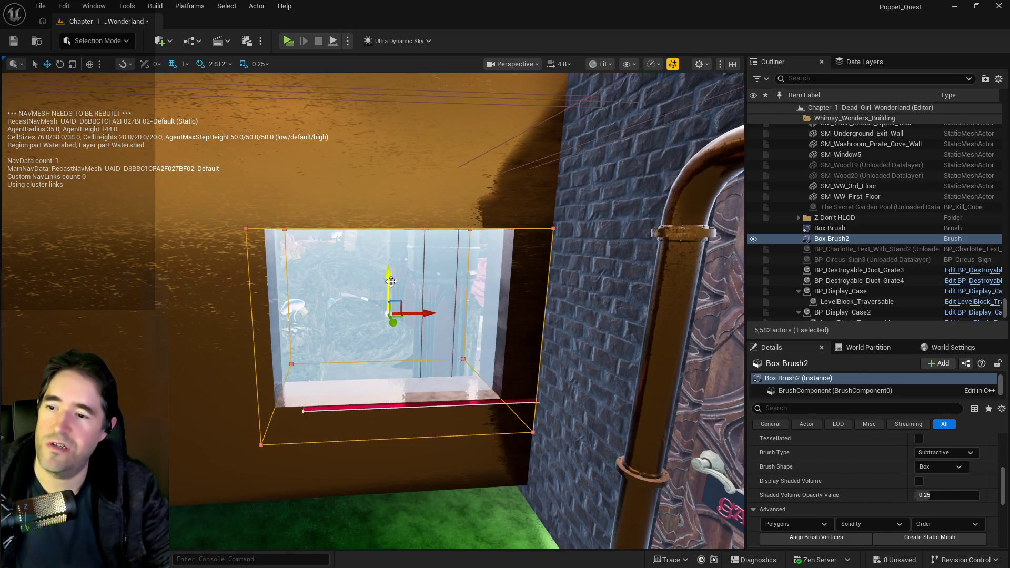
{"action": "mouse_move", "coordinate": [425, 315]}
{"action": "left_mouse_down"}
{"action": "mouse_move", "coordinate": [322, 326]}
{"action": "mouse_move", "coordinate": [379, 321]}
{"action": "mouse_move", "coordinate": [438, 299]}
{"action": "left_mouse_up"}
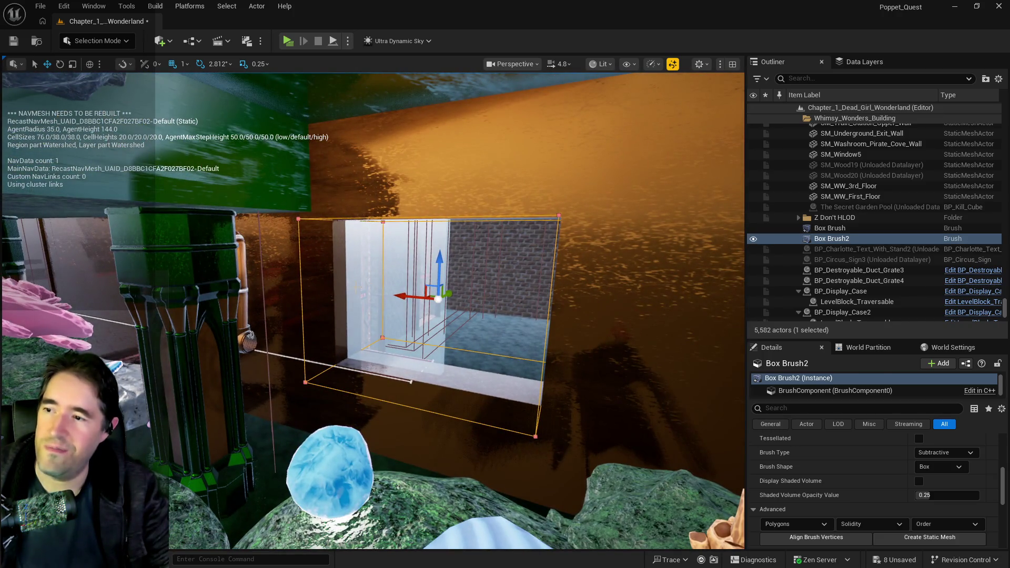
Select the SM_Hidden_Grotto_Pool_Wall_10 piece, then undo back to Box Brush2
{"action": "left_click", "coordinate": [338, 271]}
{"action": "mouse_move", "coordinate": [338, 271]}
{"action": "left_mouse_down"}
{"action": "mouse_move", "coordinate": [368, 255]}
{"action": "mouse_move", "coordinate": [326, 265]}
{"action": "left_mouse_up"}
{"action": "key", "text": "ctrl+z"}
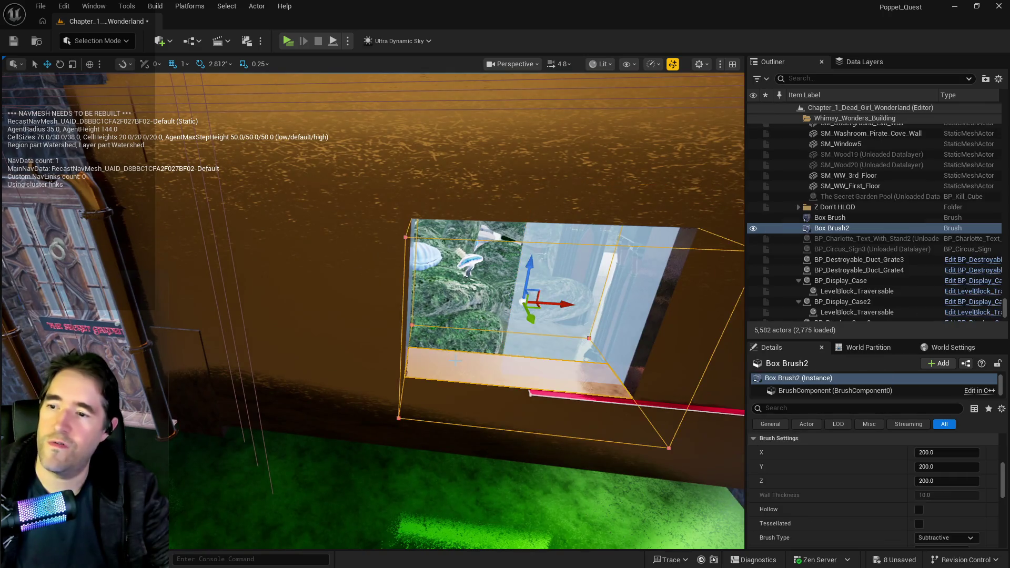
Shift Box Brush2 left and widen the window opening to the right above the sill
{"action": "key", "text": "f"}
{"action": "left_click_drag", "start_coordinate": [417, 313], "coordinate": [409, 309]}
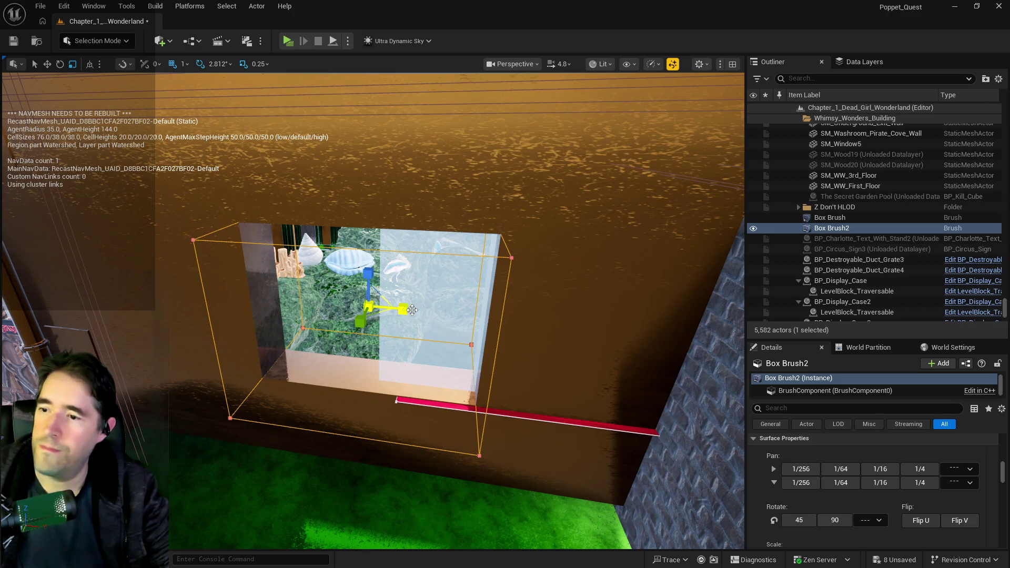
{"action": "left_click_drag", "start_coordinate": [409, 310], "coordinate": [432, 314]}
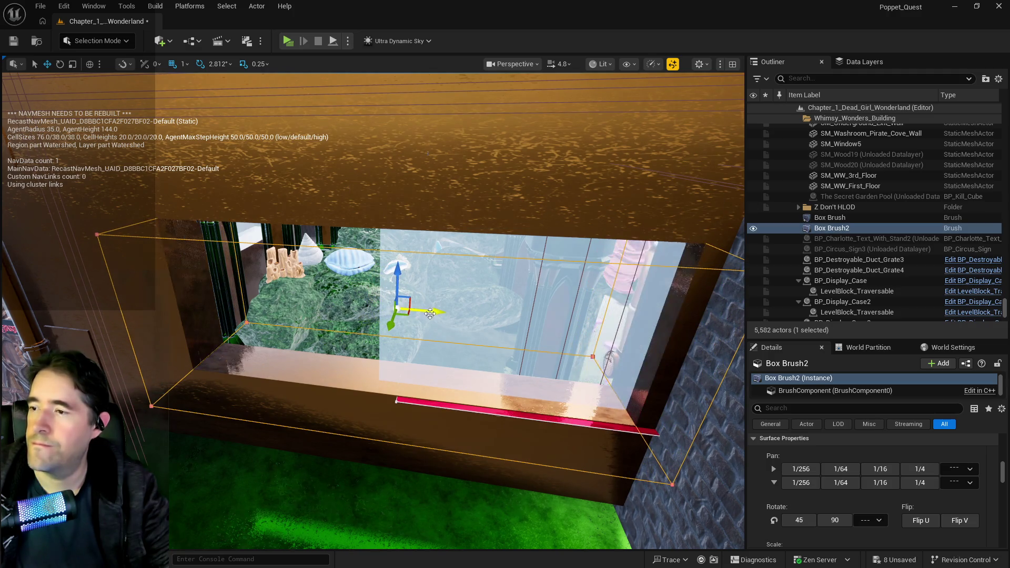
{"action": "scroll", "coordinate": [432, 314], "scroll_direction": "up", "scroll_amount": 10}
{"action": "scroll", "coordinate": [432, 314], "scroll_direction": "down", "scroll_amount": 10}
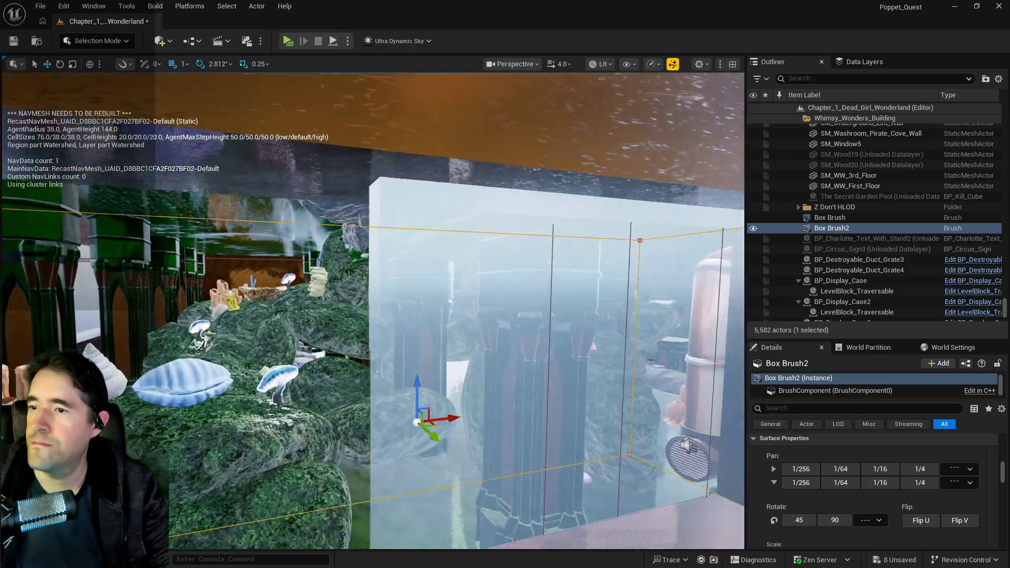
{"action": "scroll", "coordinate": [405, 326], "scroll_direction": "down", "scroll_amount": 2}
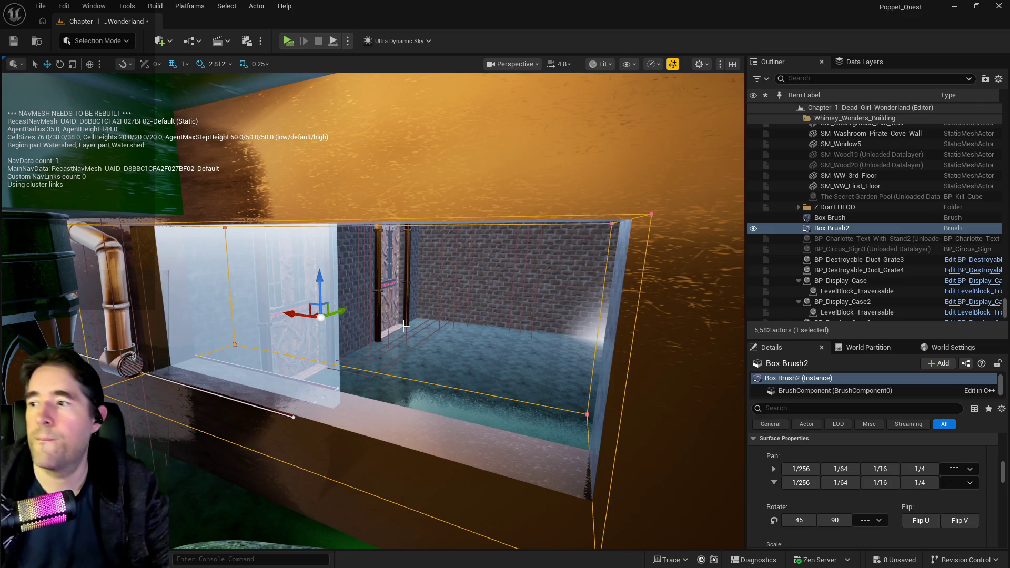
{"action": "scroll", "coordinate": [373, 310], "scroll_direction": "up", "scroll_amount": 5}
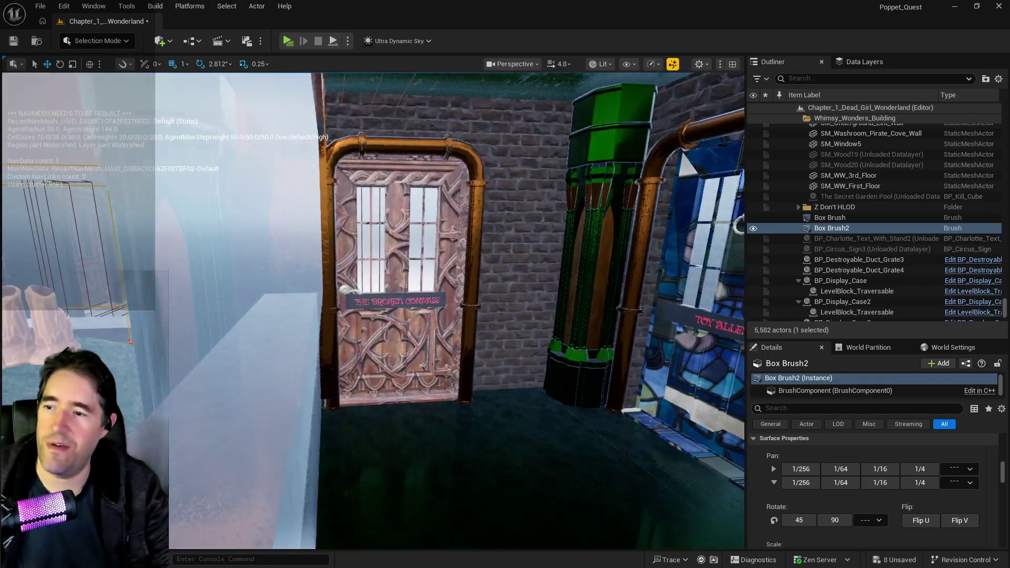
{"action": "key", "text": "f"}
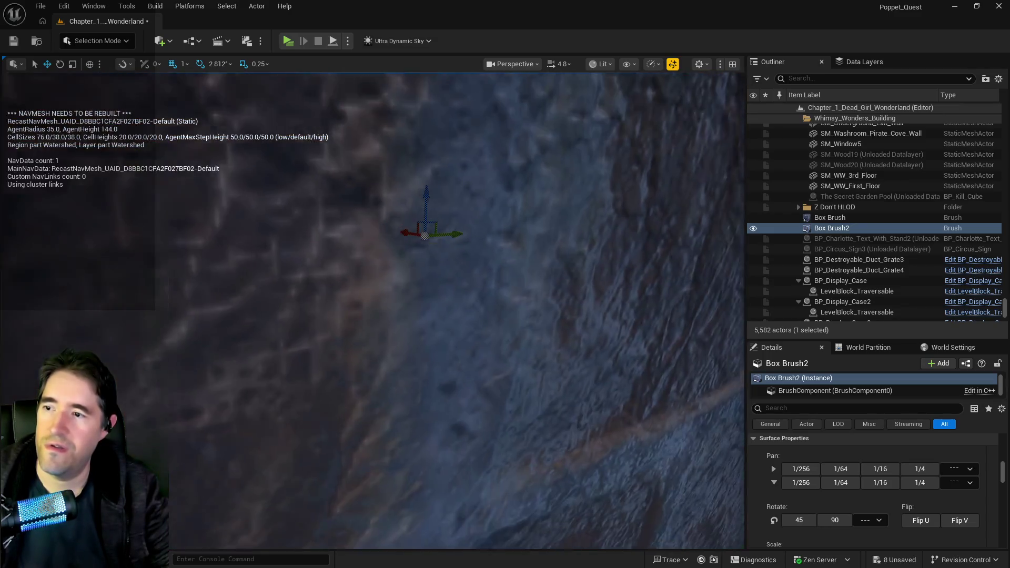
{"action": "scroll", "coordinate": [425, 235], "scroll_direction": "down", "scroll_amount": 5}
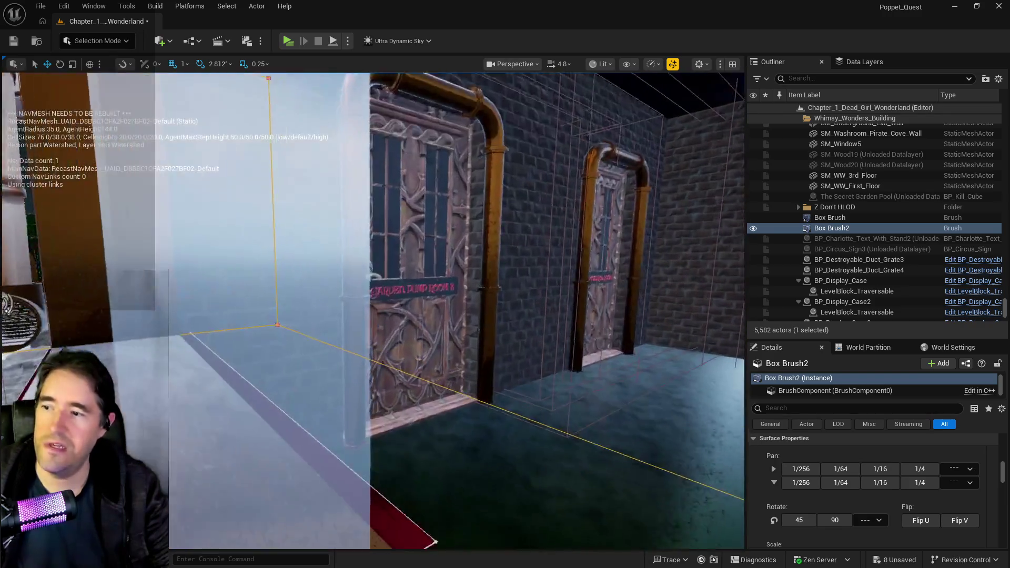
Filter Data Layers for 'broken' and load DL_C2_The_Broken_Compass in the editor
{"action": "key", "text": "f"}
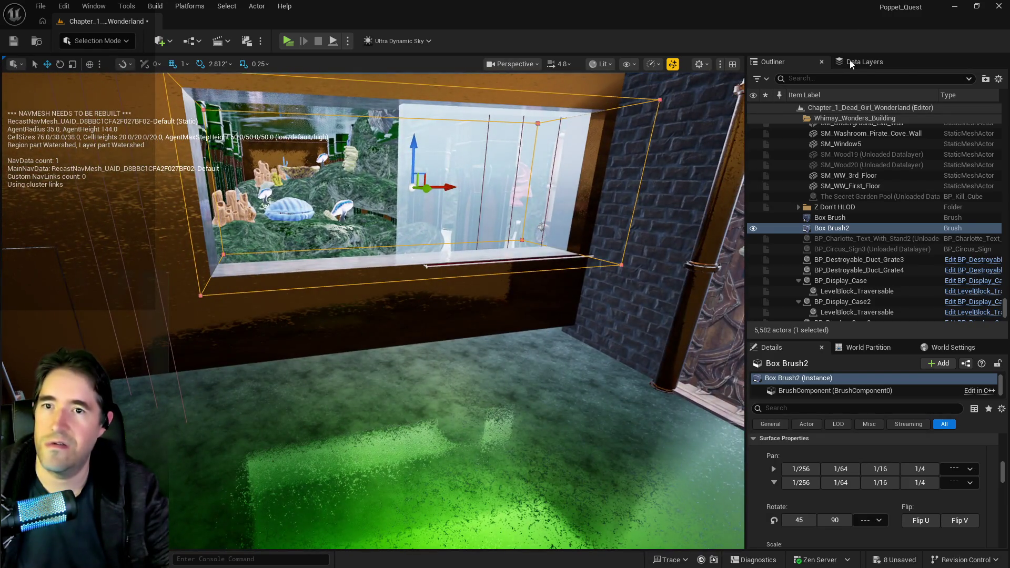
{"action": "left_click", "coordinate": [850, 64]}
{"action": "type", "text": "roken"}
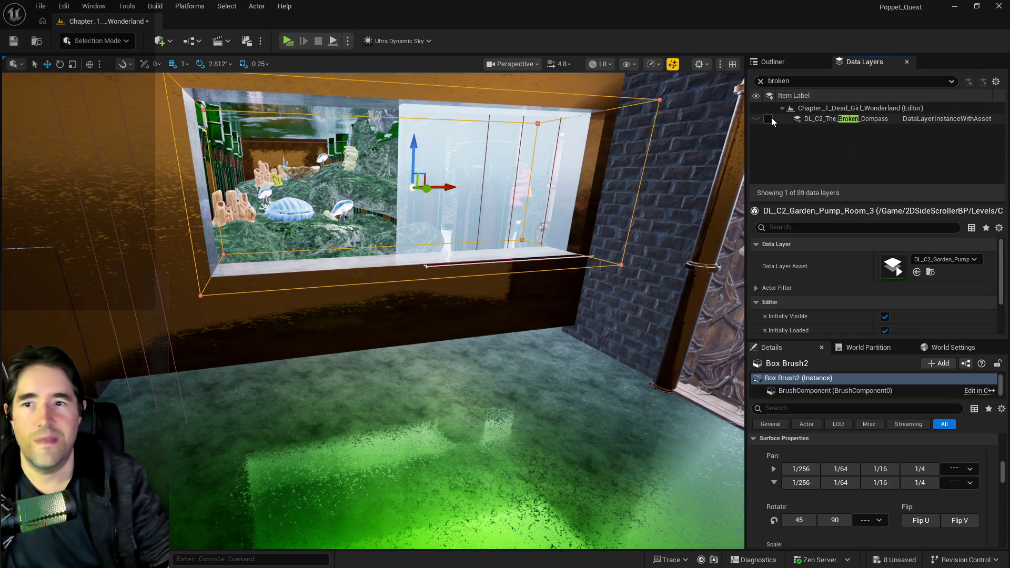
{"action": "left_click", "coordinate": [769, 119]}
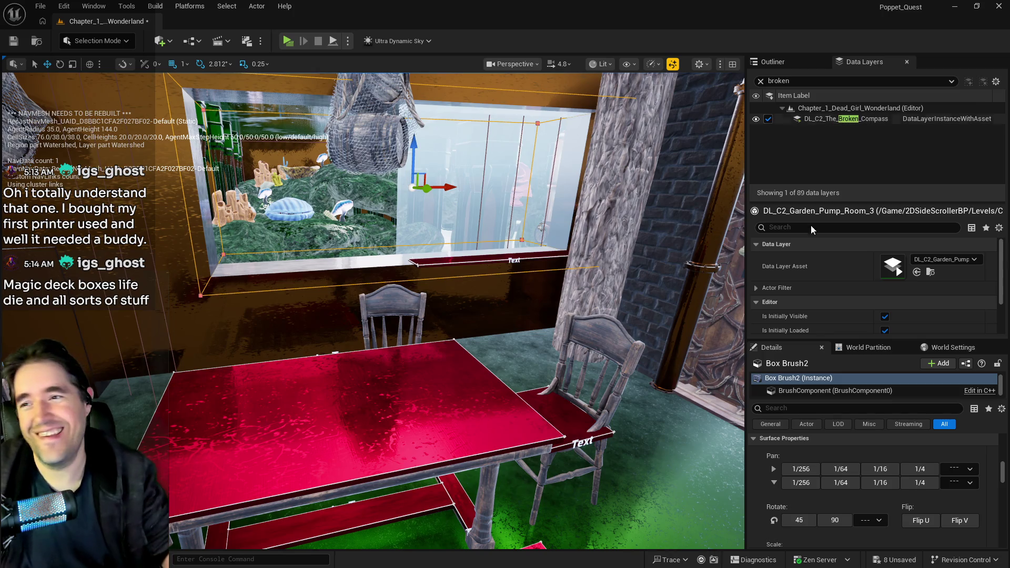
Fly to the aquarium window and nudge the window brush slightly left
{"action": "mouse_move", "coordinate": [578, 263]}
{"action": "left_mouse_down"}
{"action": "mouse_move", "coordinate": [452, 195]}
{"action": "mouse_move", "coordinate": [450, 303]}
{"action": "left_mouse_up"}
{"action": "mouse_move", "coordinate": [225, 271]}
{"action": "left_mouse_down"}
{"action": "mouse_move", "coordinate": [242, 284]}
{"action": "mouse_move", "coordinate": [225, 270]}
{"action": "mouse_move", "coordinate": [238, 252]}
{"action": "mouse_move", "coordinate": [357, 263]}
{"action": "mouse_move", "coordinate": [312, 209]}
{"action": "left_mouse_up"}
{"action": "left_click_drag", "start_coordinate": [389, 164], "coordinate": [379, 164]}
Switch the side panel back from Data Layers to the Outliner list
{"action": "mouse_move", "coordinate": [452, 269]}
{"action": "left_mouse_down"}
{"action": "mouse_move", "coordinate": [558, 269]}
{"action": "mouse_move", "coordinate": [452, 269]}
{"action": "left_mouse_up"}
{"action": "left_click", "coordinate": [772, 62]}
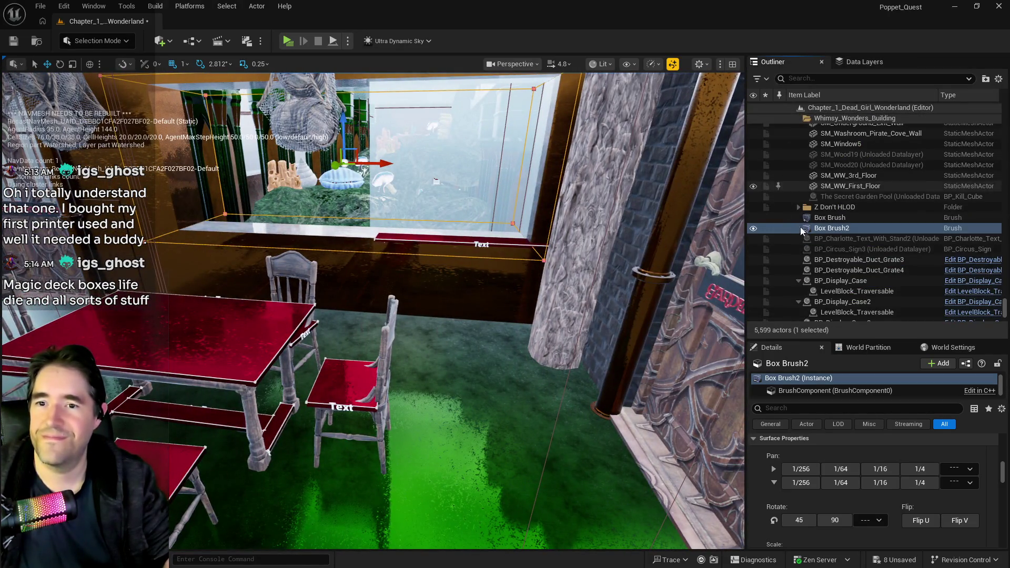
{"action": "scroll", "coordinate": [820, 520], "scroll_direction": "down", "scroll_amount": 3}
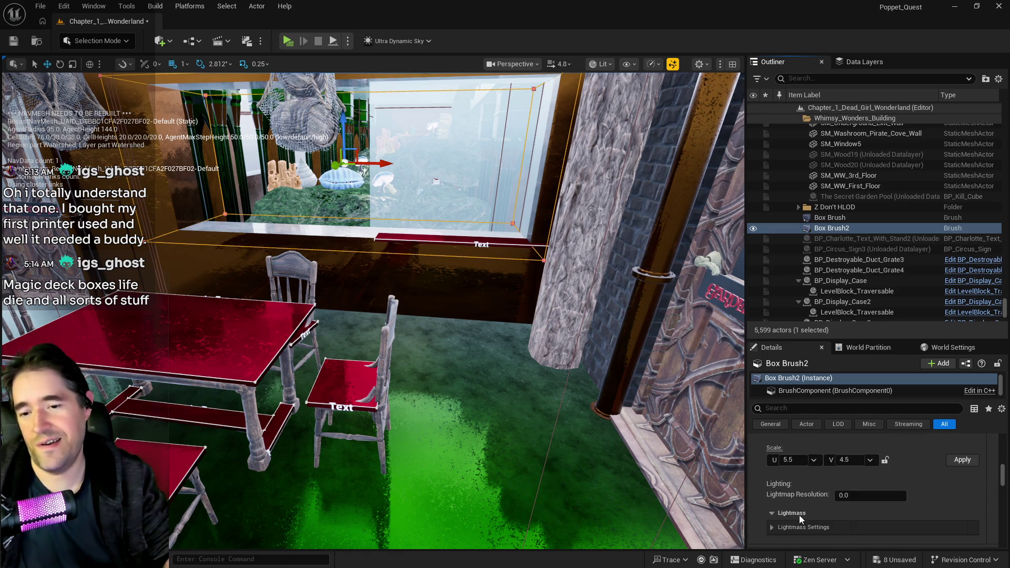
{"action": "scroll", "coordinate": [796, 460], "scroll_direction": "up", "scroll_amount": 5}
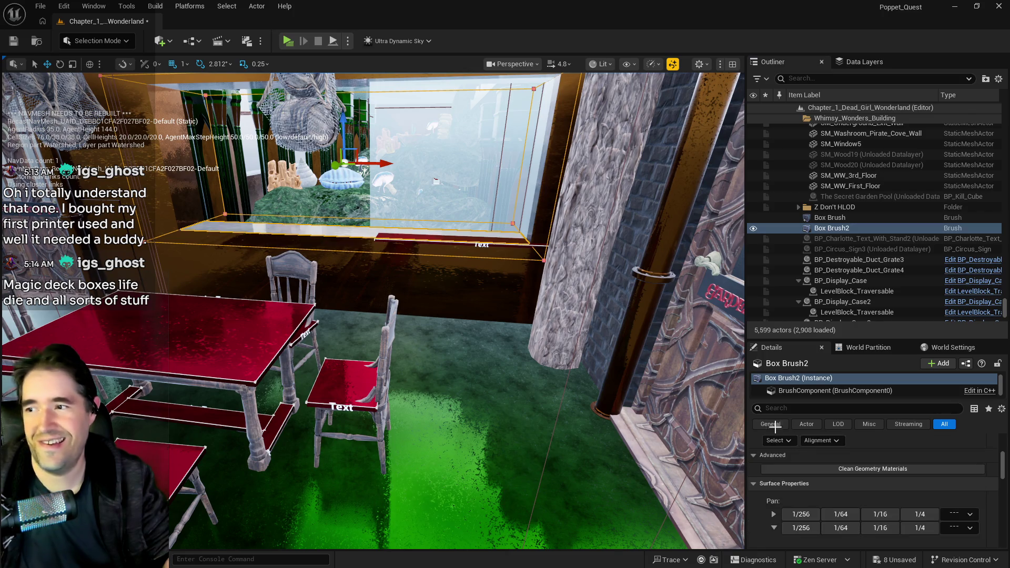
Select all adjacent surfaces of the window brush and duplicate it
{"action": "left_click", "coordinate": [777, 483]}
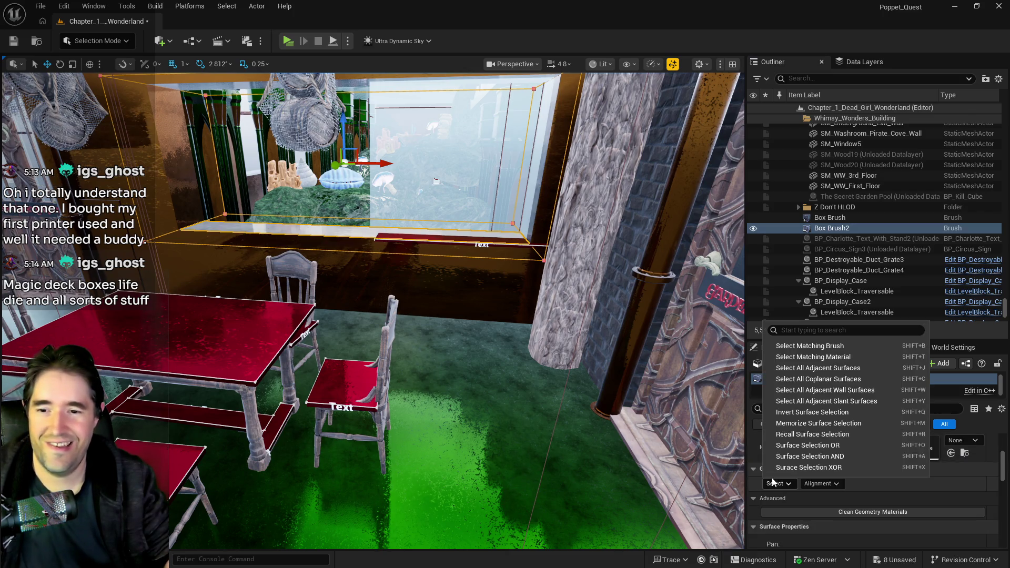
{"action": "left_click", "coordinate": [782, 378]}
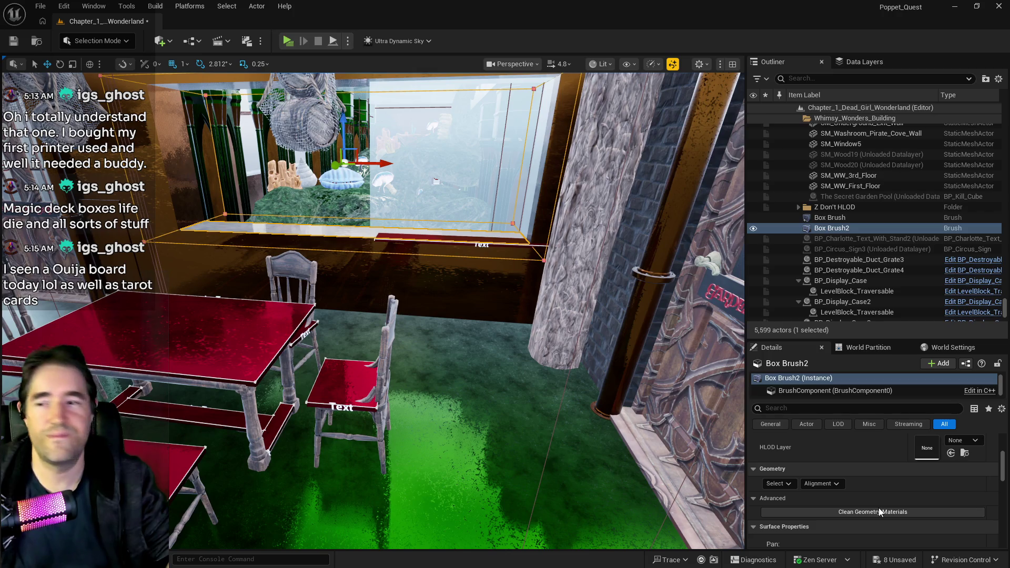
{"action": "key", "text": "ctrl+d"}
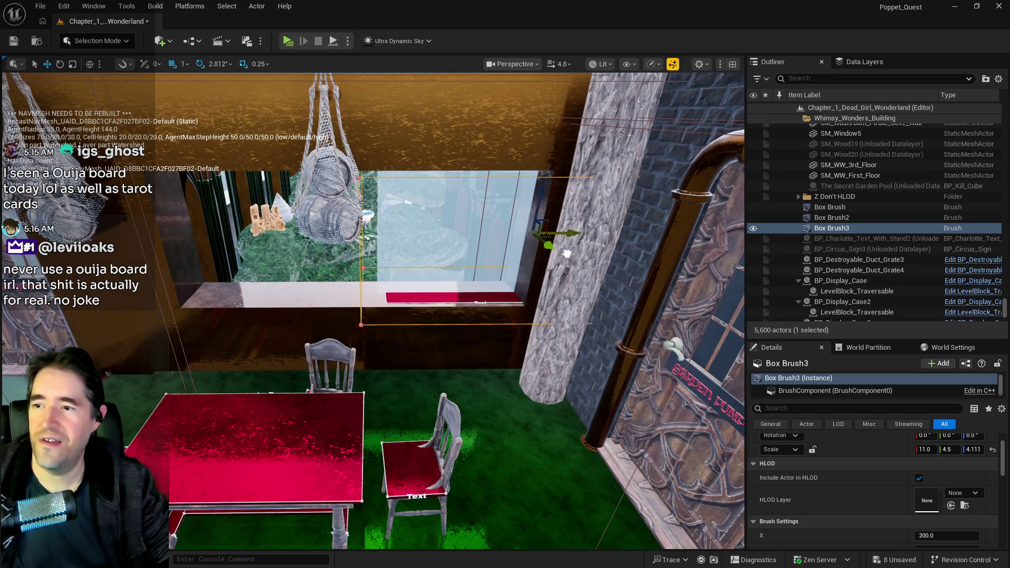
Slide the new Box Brush3 (scale 11 × 4.5 × 4.111) right along the wall, then select LevelBlock_Traversable3
{"action": "key", "text": "w"}
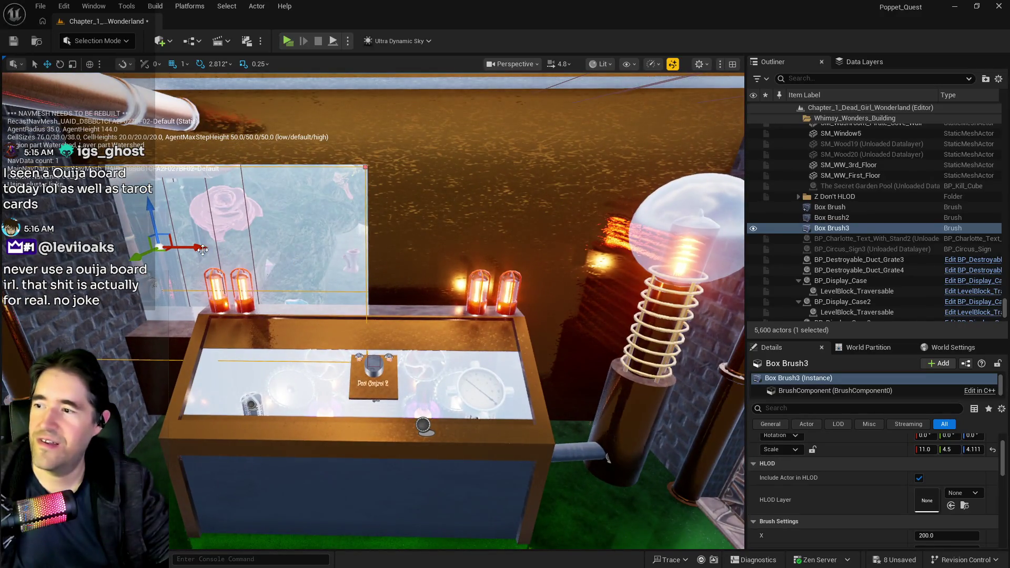
{"action": "left_click_drag", "start_coordinate": [203, 250], "coordinate": [440, 262]}
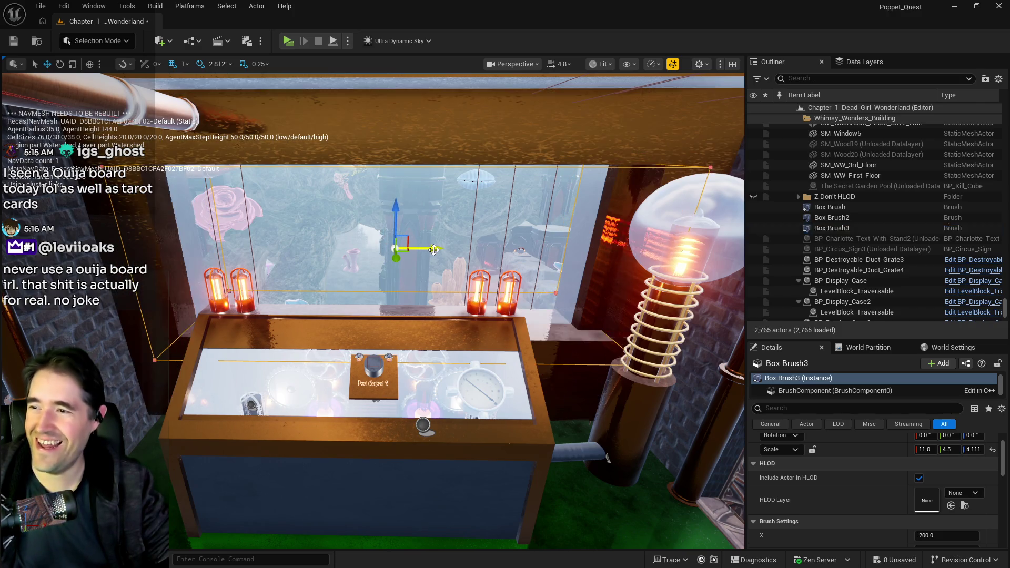
{"action": "key", "text": "f"}
{"action": "key", "text": "w"}
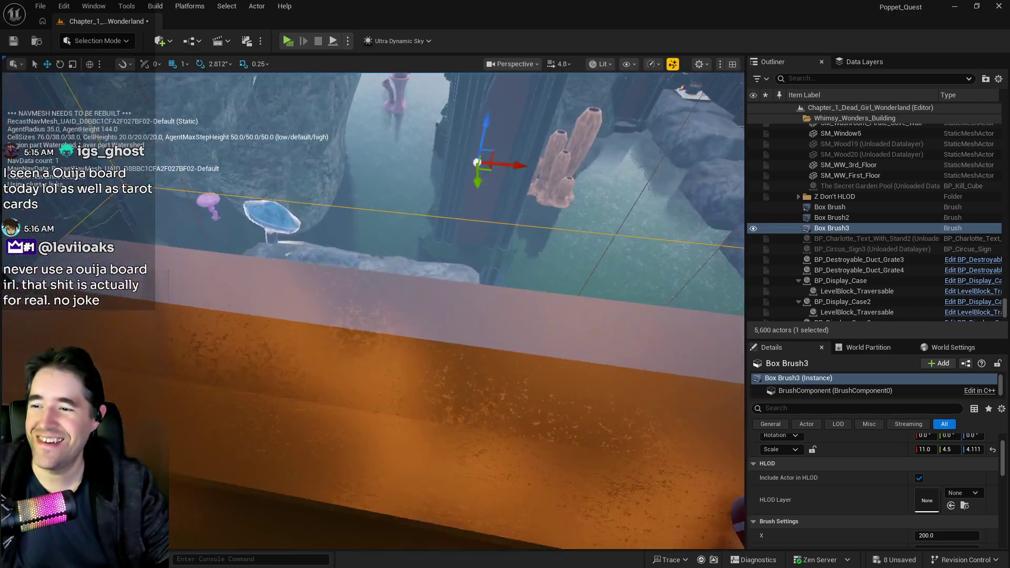
{"action": "key", "text": "f"}
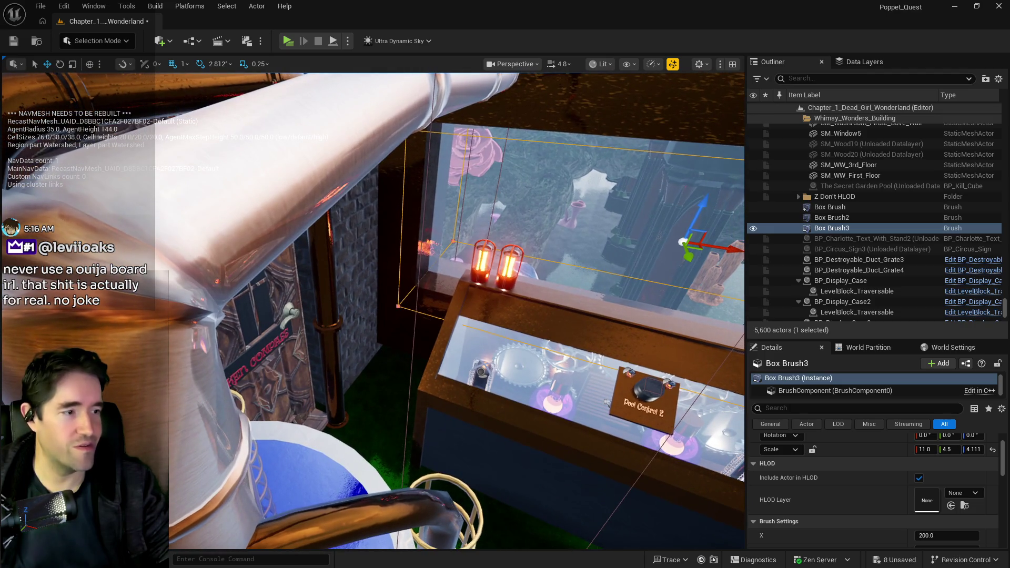
{"action": "key", "text": "w"}
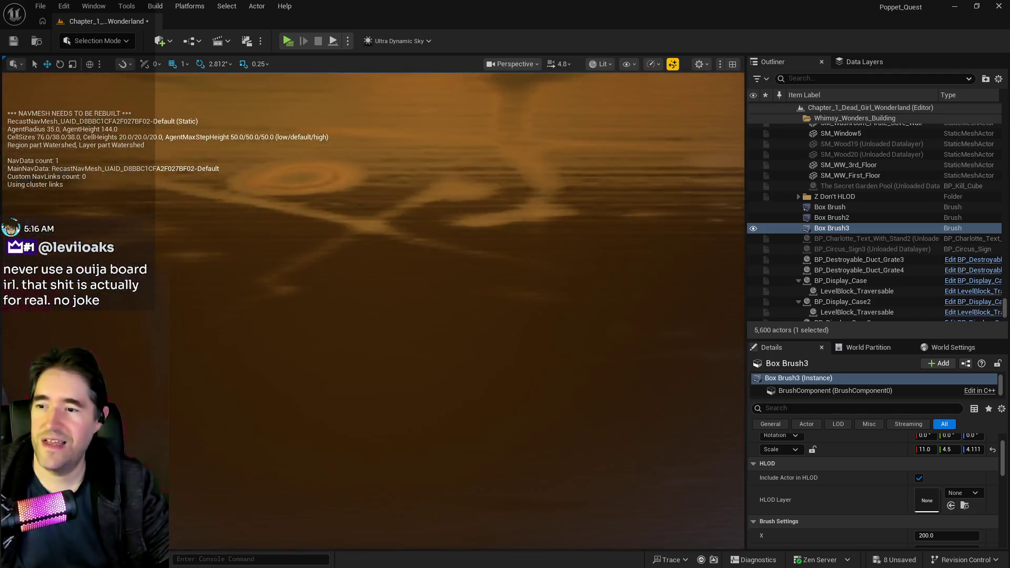
{"action": "key", "text": "s"}
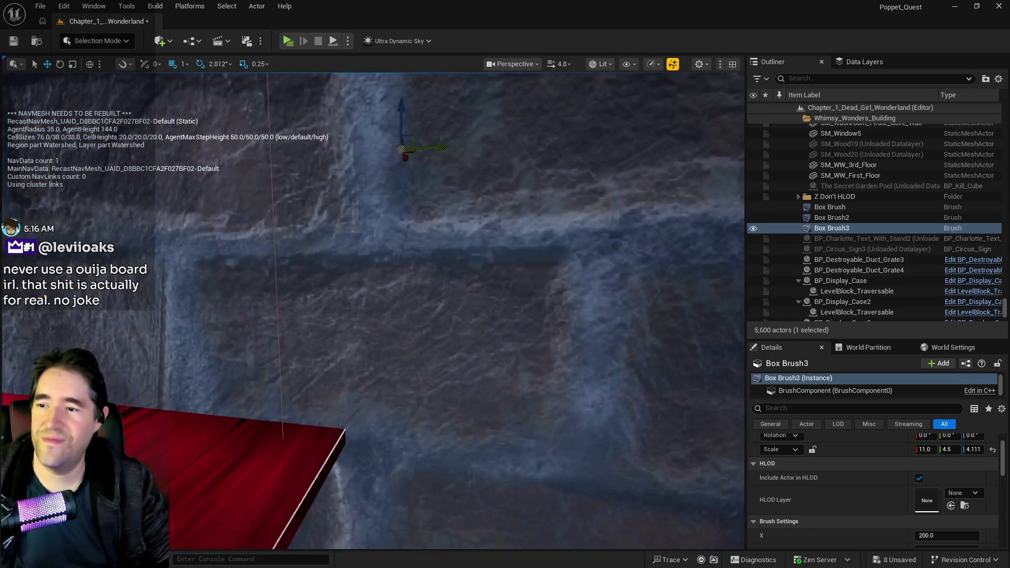
{"action": "left_click", "coordinate": [257, 460]}
Look around the room's brushes and select the red LevelBlock_Traversable4 ledge
{"action": "key", "text": "f"}
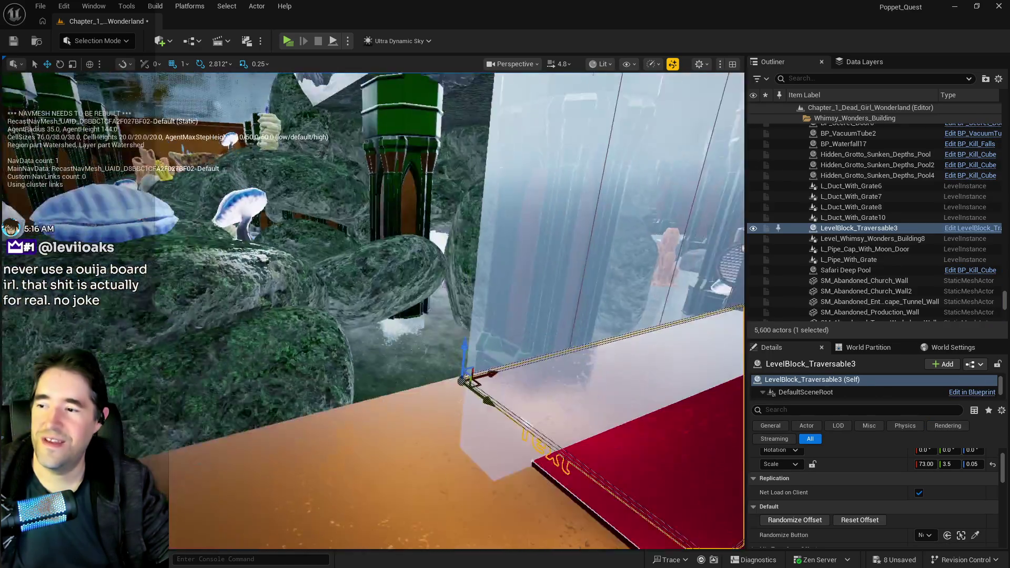
{"action": "key", "text": "w"}
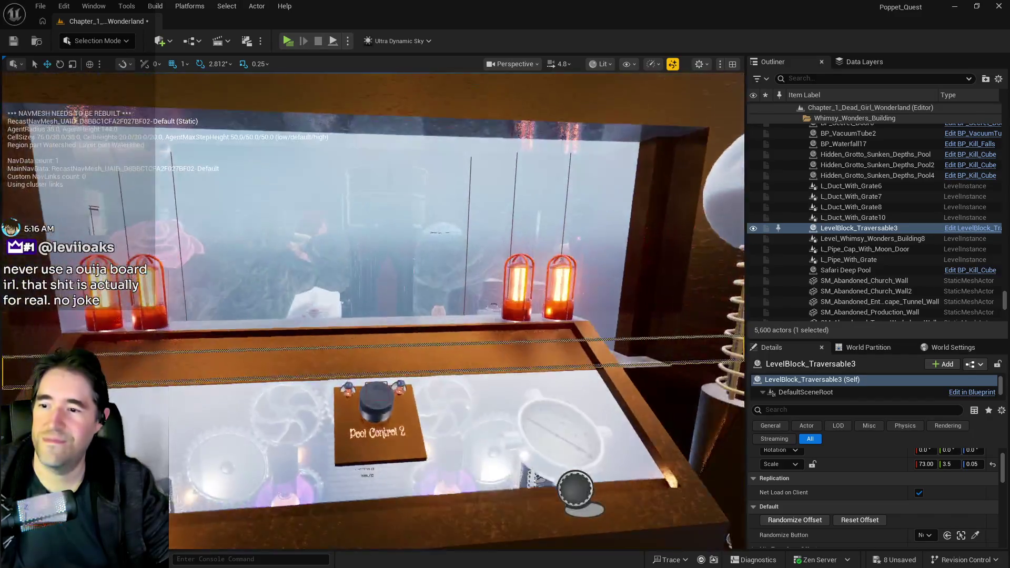
{"action": "key", "text": "w"}
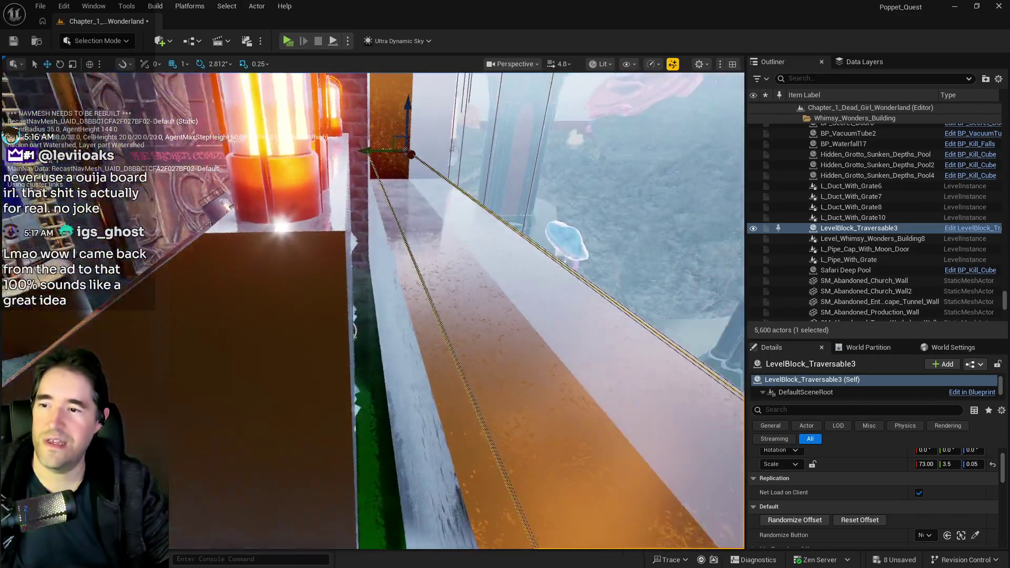
{"action": "key", "text": "f"}
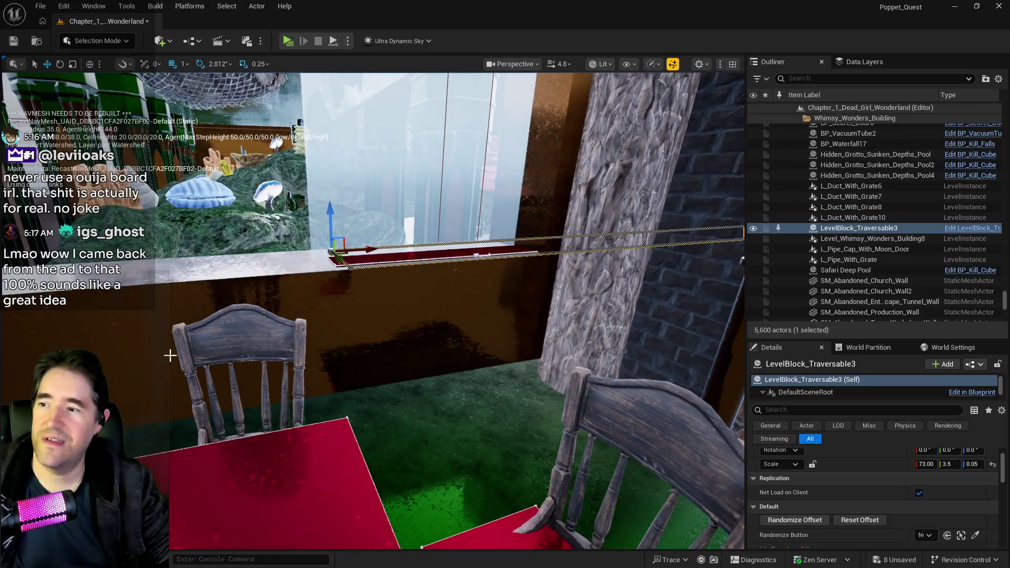
{"action": "left_click_drag", "start_coordinate": [206, 281], "coordinate": [294, 282]}
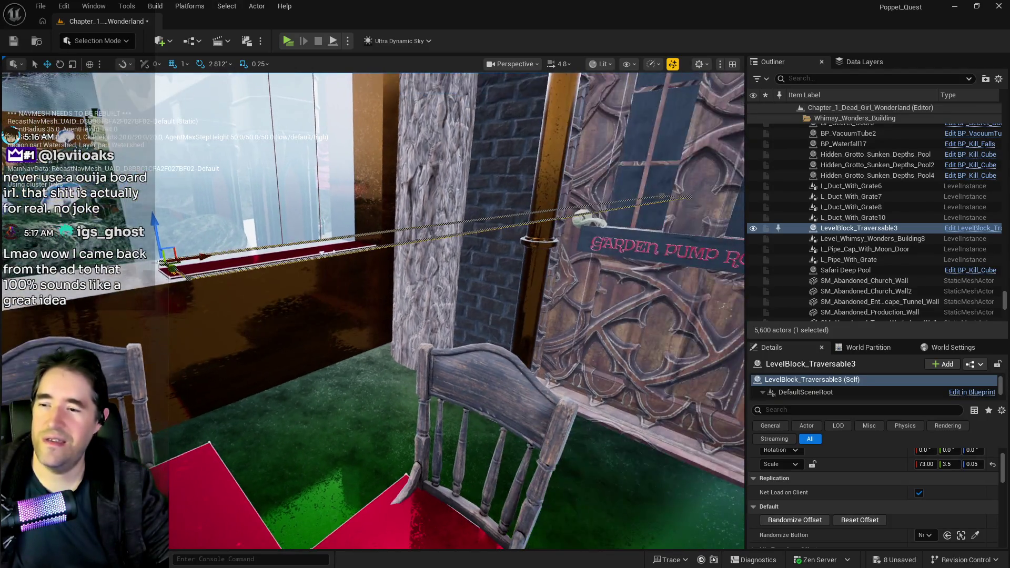
{"action": "left_click", "coordinate": [284, 294]}
{"action": "scroll", "coordinate": [844, 502], "scroll_direction": "up", "scroll_amount": 2}
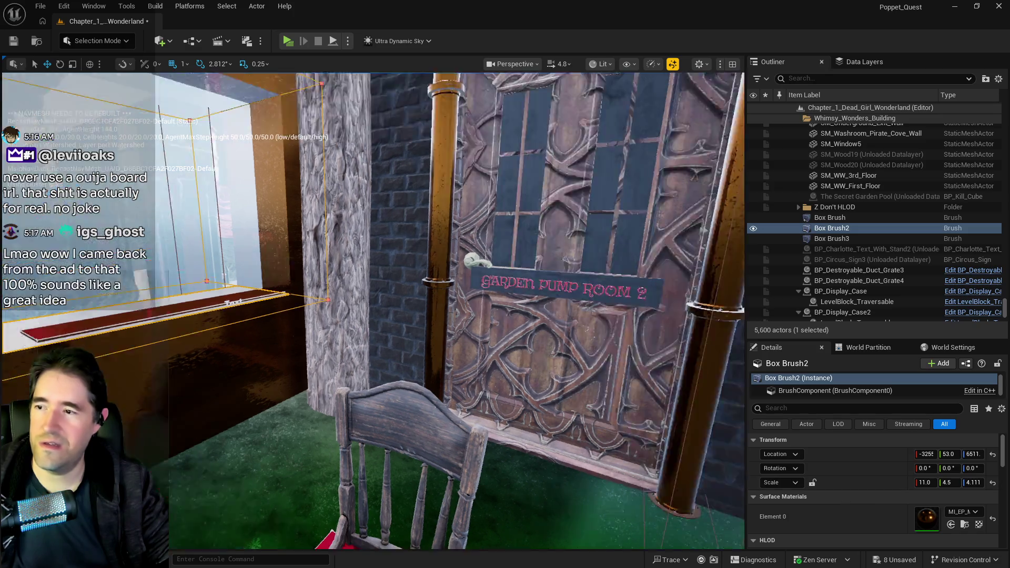
{"action": "left_click_drag", "start_coordinate": [248, 307], "coordinate": [249, 307]}
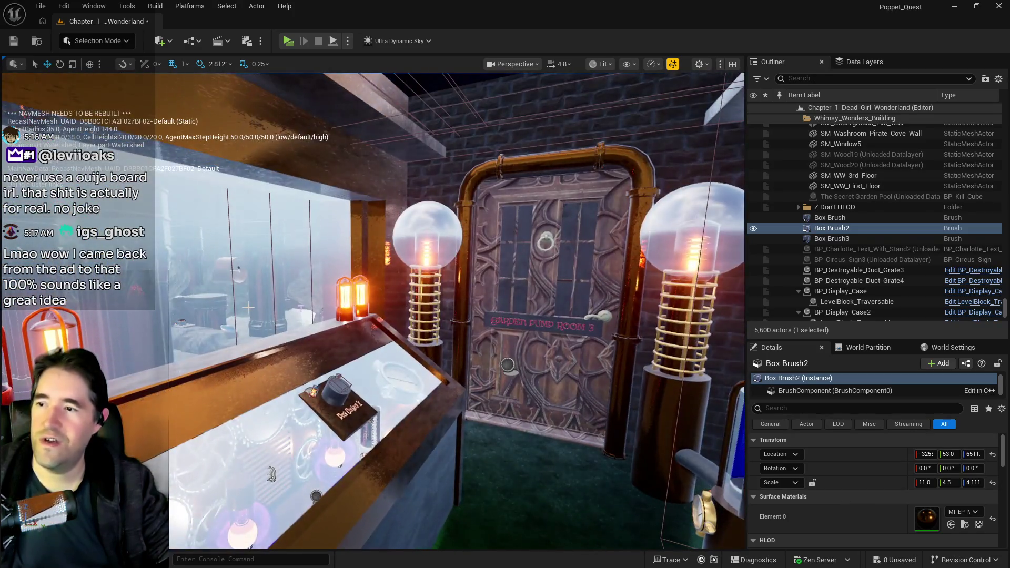
{"action": "left_click", "coordinate": [375, 224]}
{"action": "left_click_drag", "start_coordinate": [676, 531], "coordinate": [676, 531]}
{"action": "left_click", "coordinate": [343, 419]}
{"action": "left_click_drag", "start_coordinate": [343, 419], "coordinate": [343, 419]}
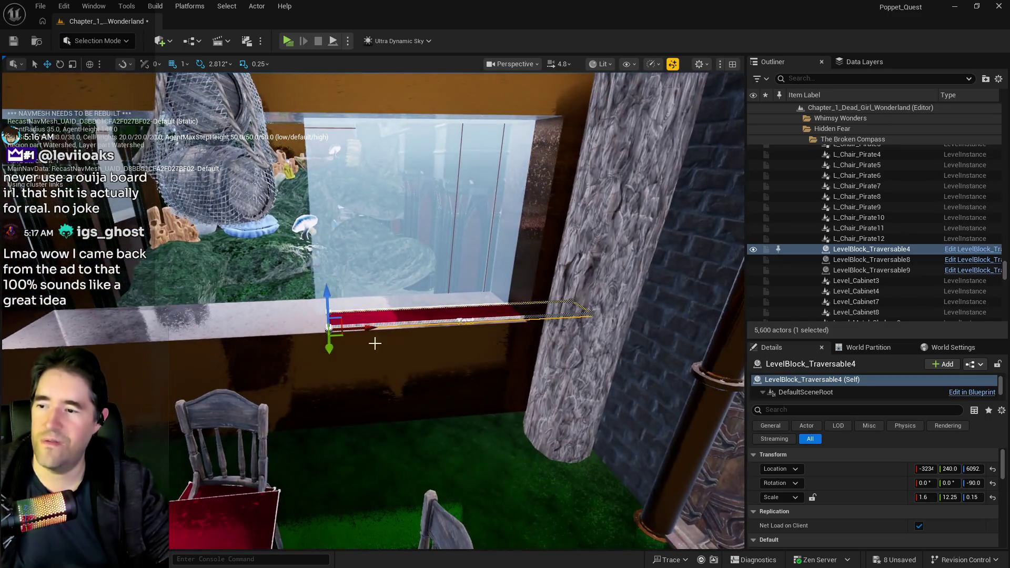
Rotate the red ledge 90° along the wall and slide it into place, undoing an accidental End snap
{"action": "left_click_drag", "start_coordinate": [365, 327], "coordinate": [208, 338]}
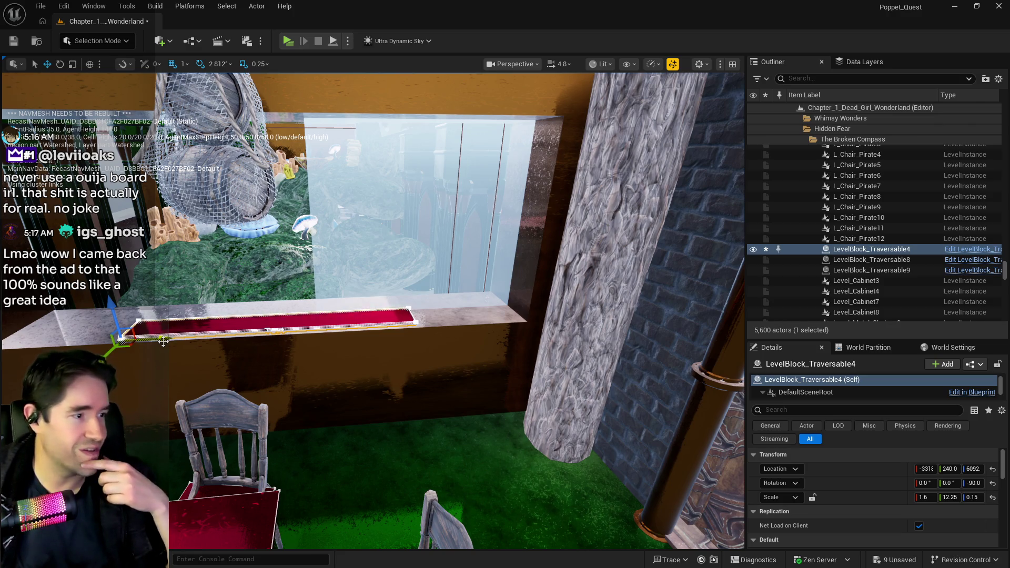
{"action": "left_click_drag", "start_coordinate": [135, 471], "coordinate": [146, 367]}
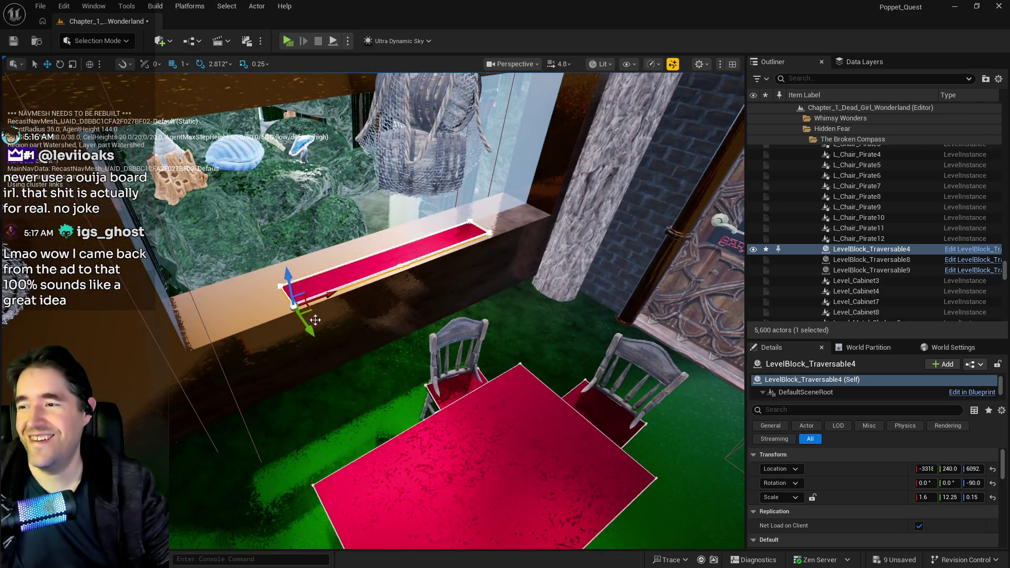
{"action": "key", "text": "e"}
{"action": "left_click_drag", "start_coordinate": [255, 289], "coordinate": [363, 262]}
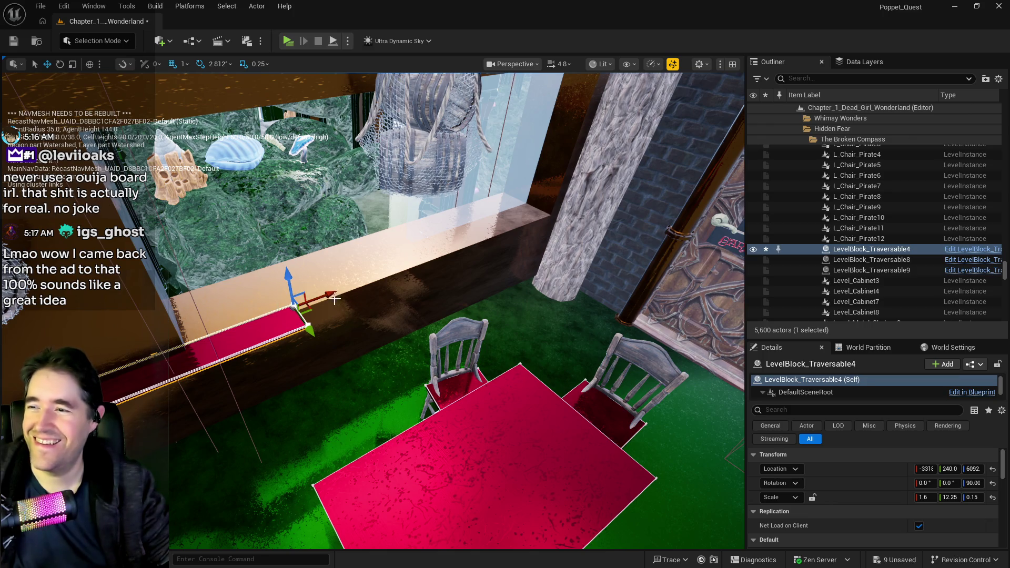
{"action": "mouse_move", "coordinate": [329, 294]}
{"action": "left_mouse_down"}
{"action": "mouse_move", "coordinate": [453, 308]}
{"action": "mouse_move", "coordinate": [571, 221]}
{"action": "left_mouse_up"}
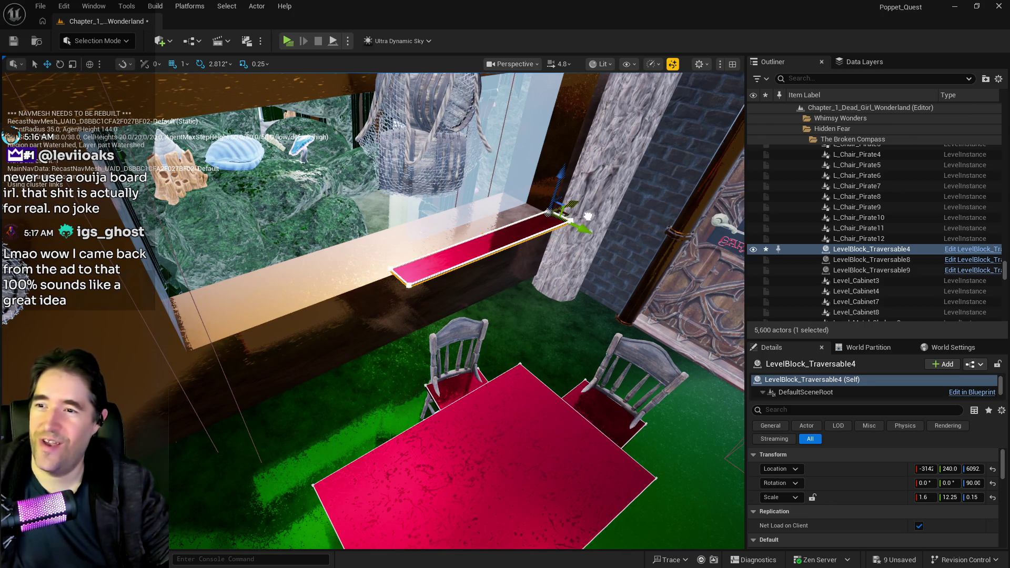
{"action": "key", "text": "f"}
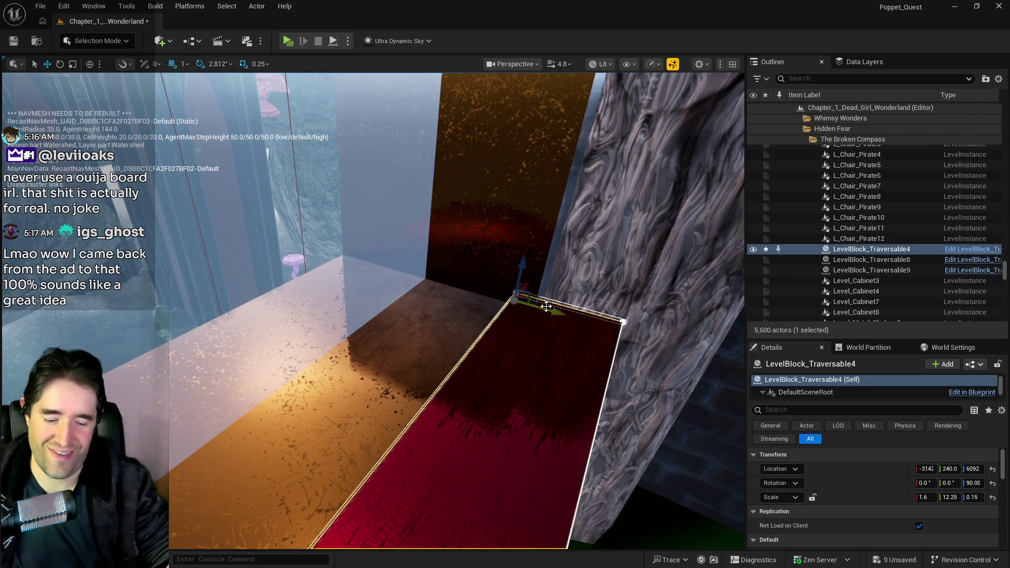
{"action": "key", "text": "End"}
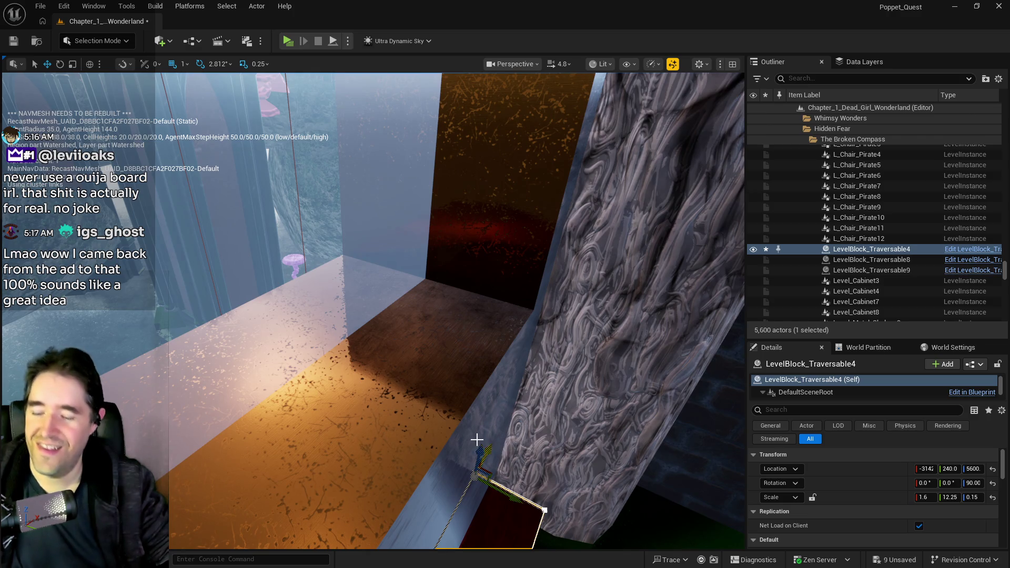
{"action": "key", "text": "ctrl+z"}
Shift the ledge back onto the sill and stretch it to scale 2.15 × 22.25 × 0.15
{"action": "key", "text": "f"}
{"action": "key", "text": "s"}
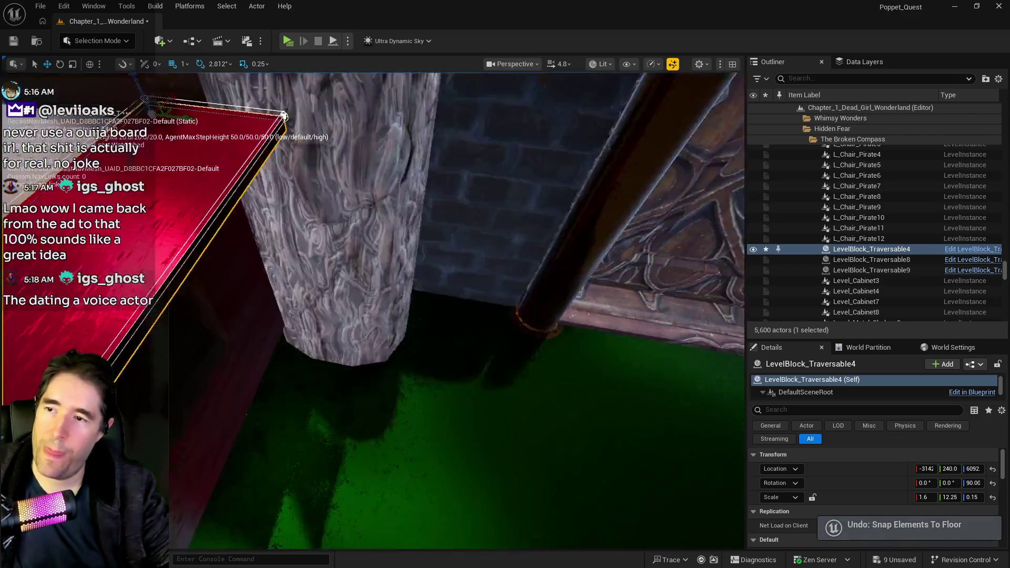
{"action": "key", "text": "s"}
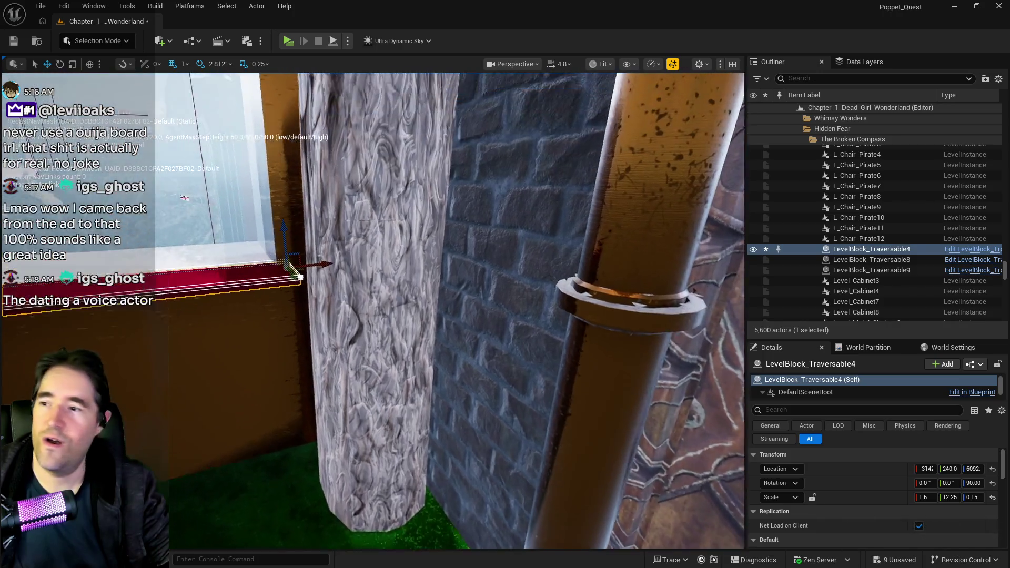
{"action": "key", "text": "w"}
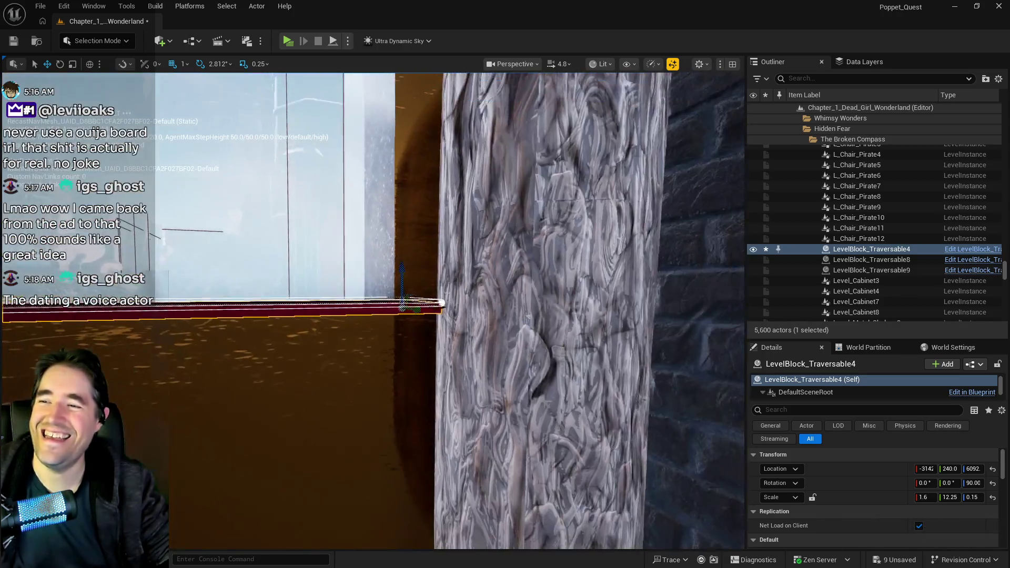
{"action": "key", "text": "s"}
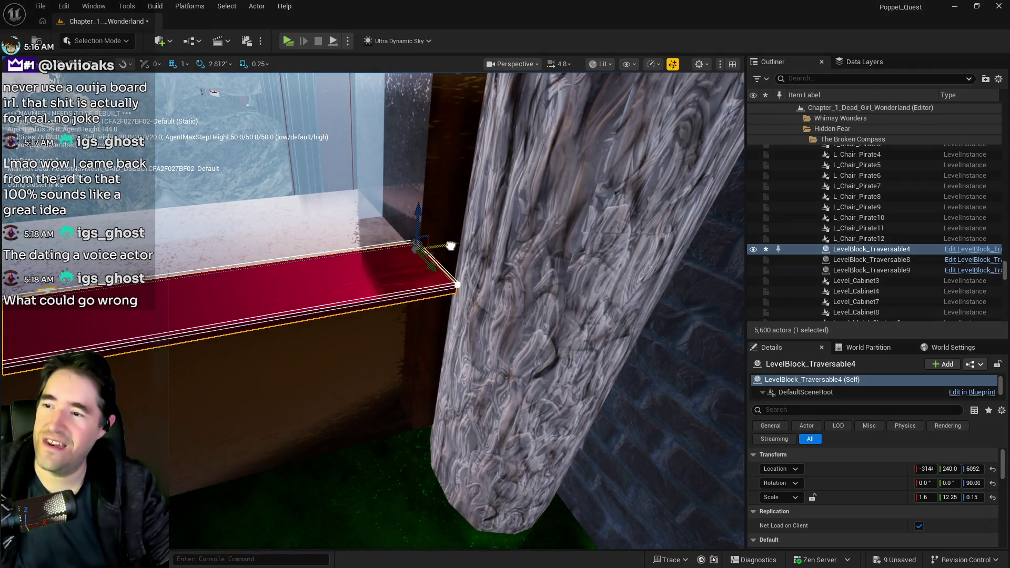
{"action": "left_click_drag", "start_coordinate": [427, 263], "coordinate": [392, 233]}
{"action": "key", "text": "s"}
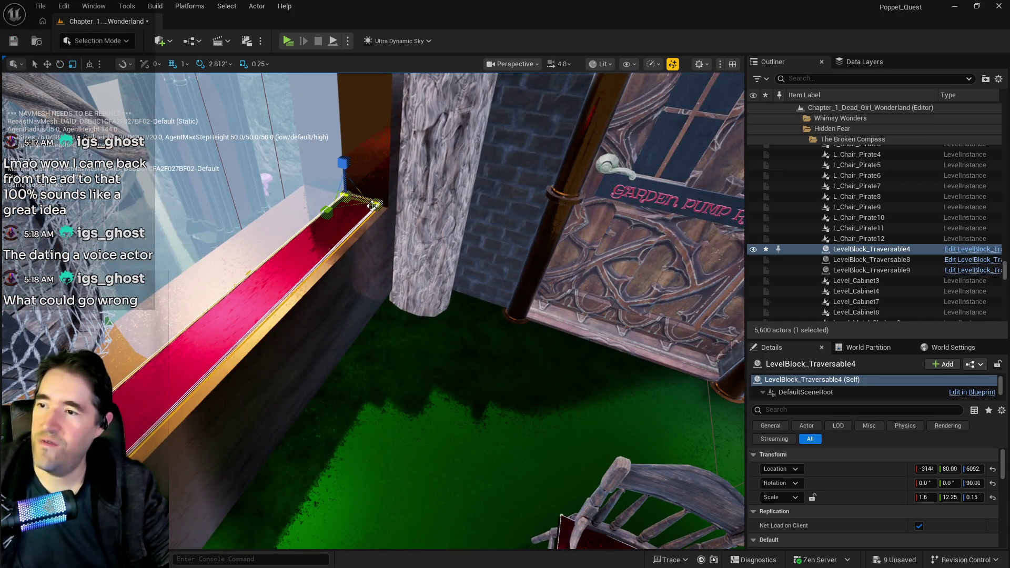
{"action": "mouse_move", "coordinate": [372, 206]}
{"action": "left_mouse_down"}
{"action": "mouse_move", "coordinate": [397, 208]}
{"action": "mouse_move", "coordinate": [373, 221]}
{"action": "left_mouse_up"}
{"action": "mouse_move", "coordinate": [509, 251]}
{"action": "left_mouse_down"}
{"action": "mouse_move", "coordinate": [437, 255]}
{"action": "mouse_move", "coordinate": [475, 215]}
{"action": "left_mouse_up"}
{"action": "left_click_drag", "start_coordinate": [455, 279], "coordinate": [455, 273]}
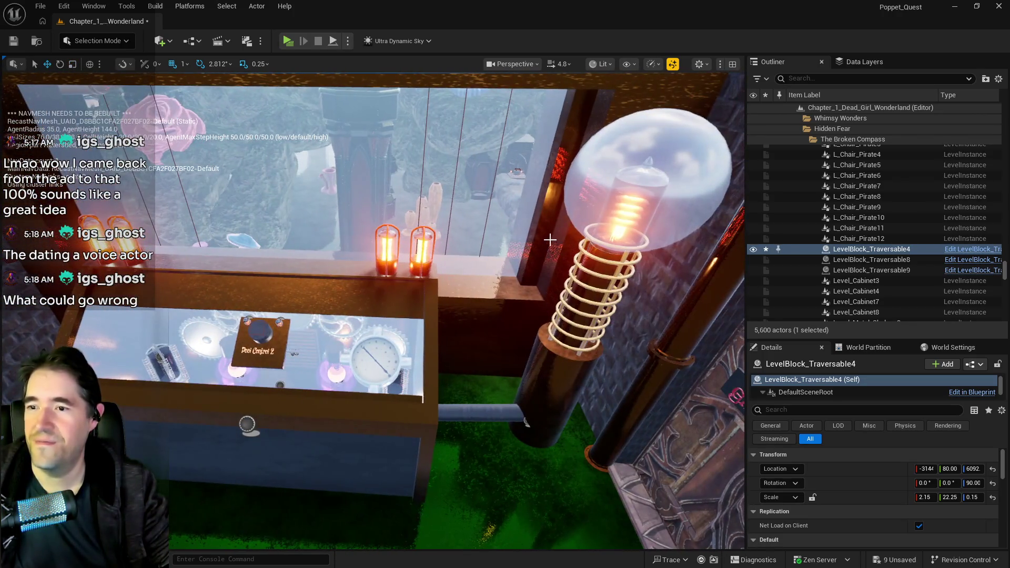
Delete the SM_Tomato_Room_Retainer_Wall3 wall piece, then reselect Box Brush3
{"action": "left_click", "coordinate": [547, 236]}
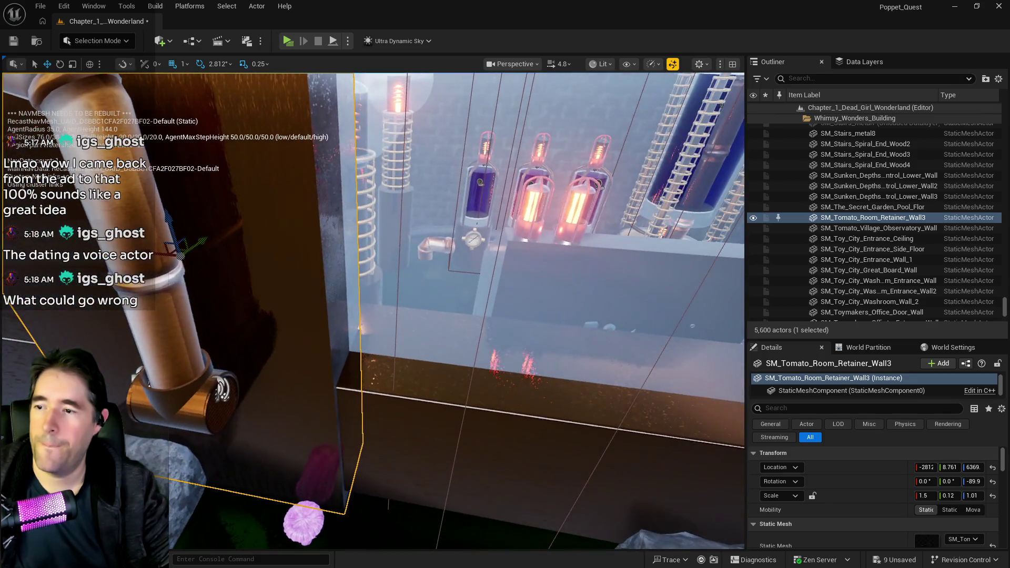
{"action": "key", "text": "Delete"}
{"action": "left_click_drag", "start_coordinate": [372, 326], "coordinate": [352, 321]}
{"action": "left_click_drag", "start_coordinate": [409, 360], "coordinate": [409, 360]}
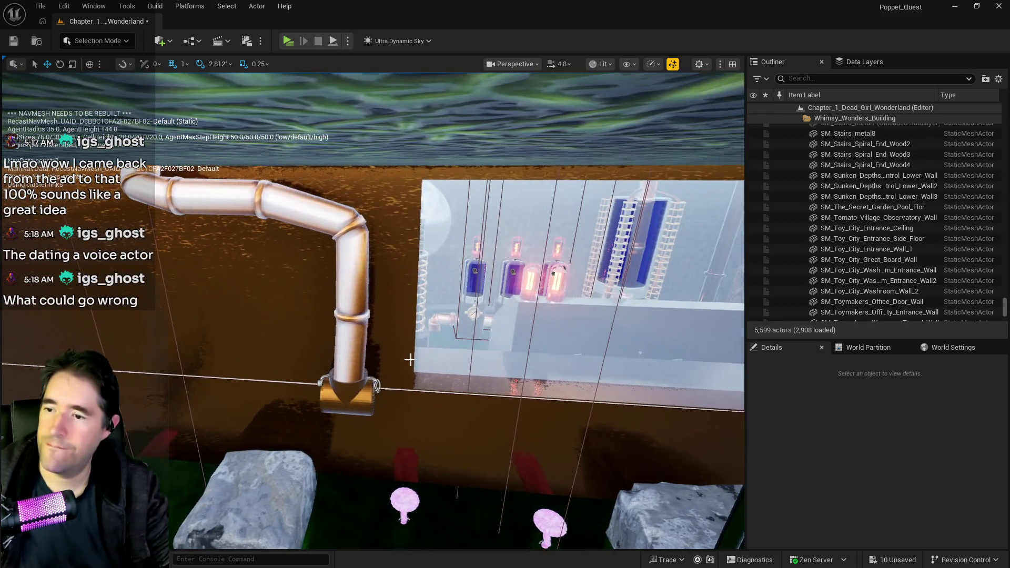
{"action": "left_click", "coordinate": [426, 377]}
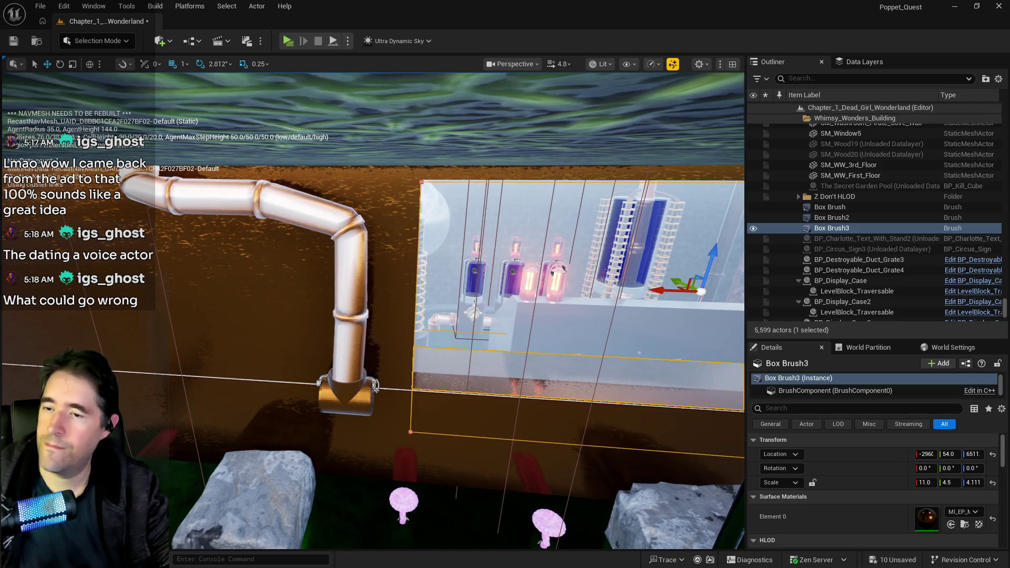
Duplicate Box Brush3 into a new Box Brush4 from its context menu
{"action": "key", "text": "f"}
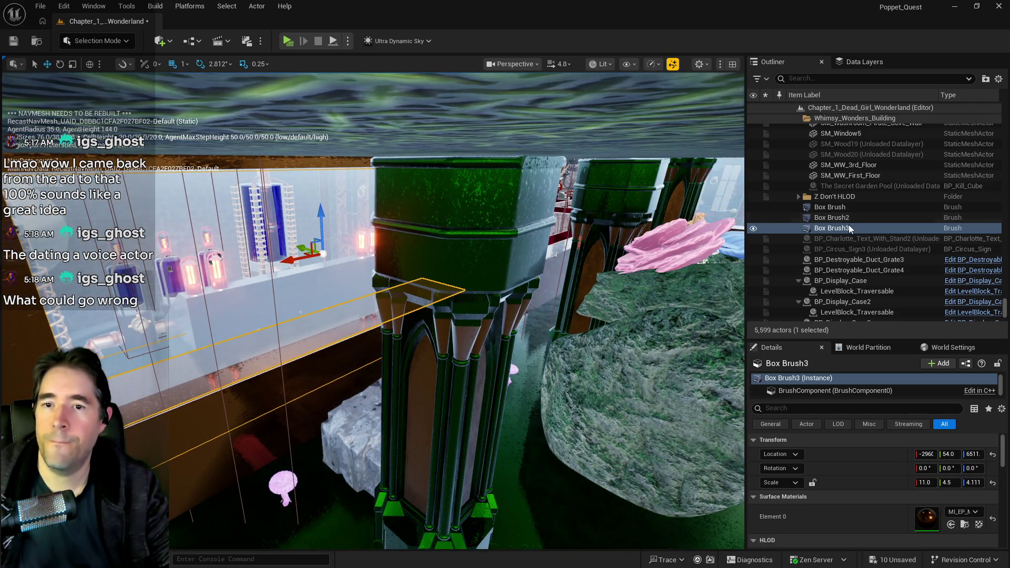
{"action": "right_click", "coordinate": [847, 226]}
{"action": "mouse_move", "coordinate": [669, 330]}
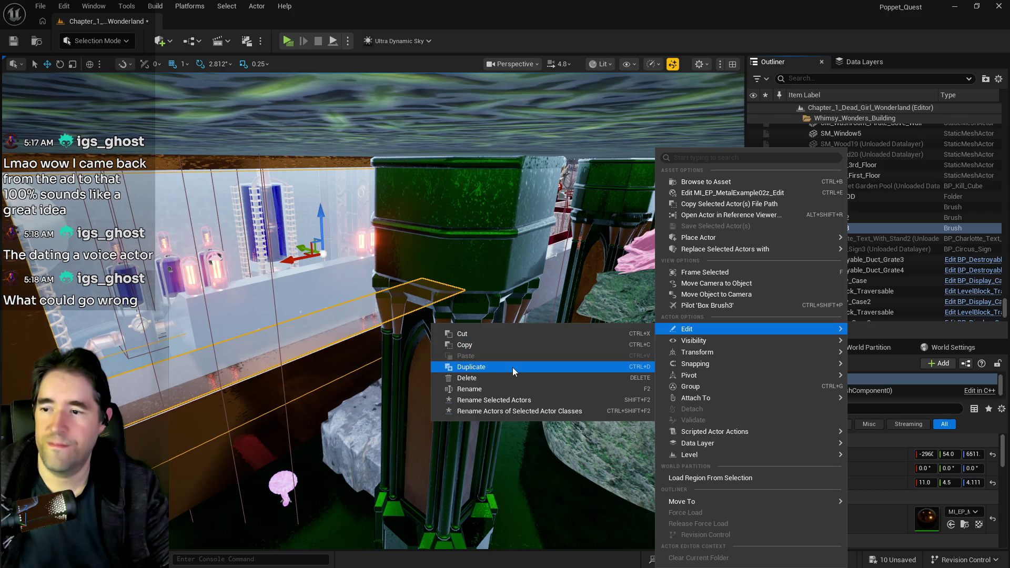
{"action": "left_click", "coordinate": [512, 367]}
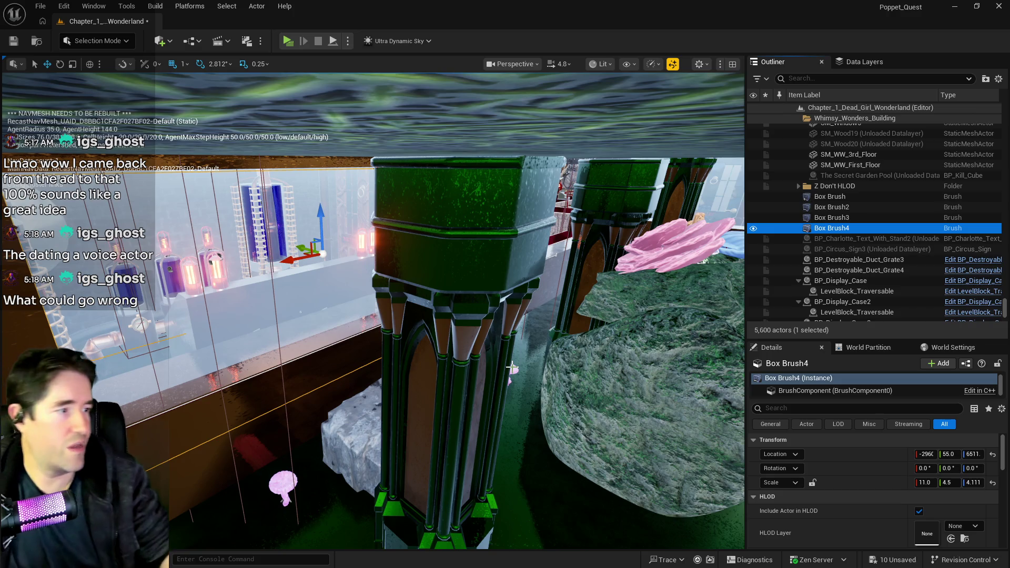
{"action": "left_click_drag", "start_coordinate": [284, 405], "coordinate": [263, 394]}
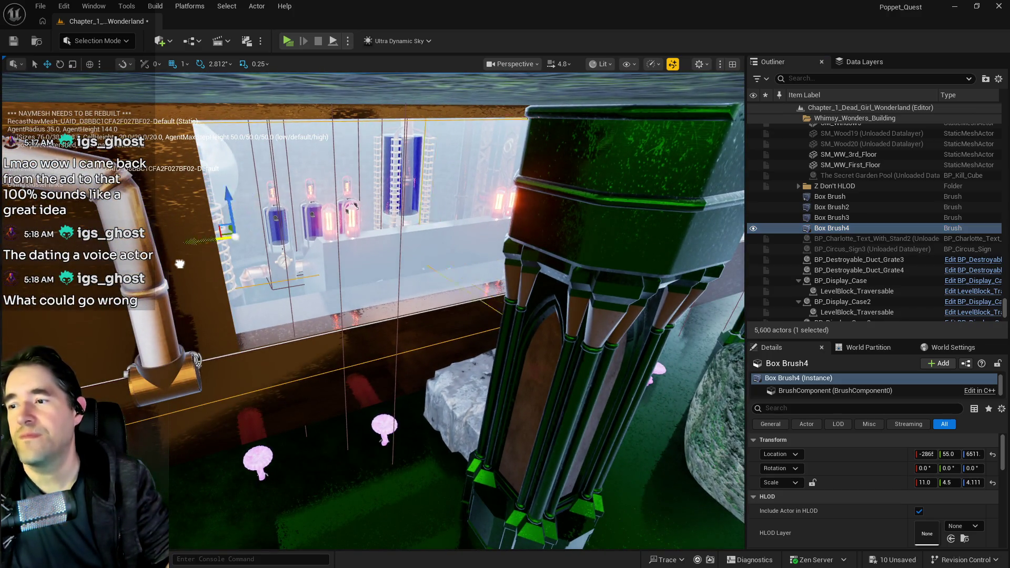
{"action": "mouse_move", "coordinate": [263, 394]}
{"action": "left_mouse_down"}
{"action": "mouse_move", "coordinate": [247, 363]}
{"action": "mouse_move", "coordinate": [184, 299]}
{"action": "mouse_move", "coordinate": [237, 271]}
{"action": "mouse_move", "coordinate": [419, 272]}
{"action": "mouse_move", "coordinate": [326, 273]}
{"action": "mouse_move", "coordinate": [337, 273]}
{"action": "mouse_move", "coordinate": [333, 242]}
{"action": "mouse_move", "coordinate": [360, 240]}
{"action": "left_mouse_up"}
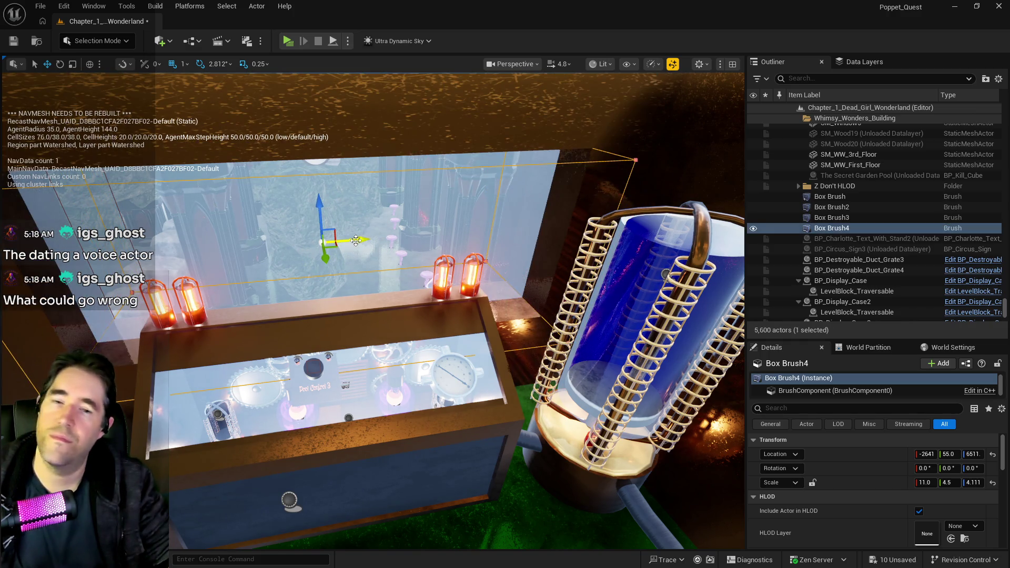
Frame Box Brush4, save all pending level changes, and duplicate the red ledge
{"action": "key", "text": "f"}
{"action": "key", "text": "ctrl+s"}
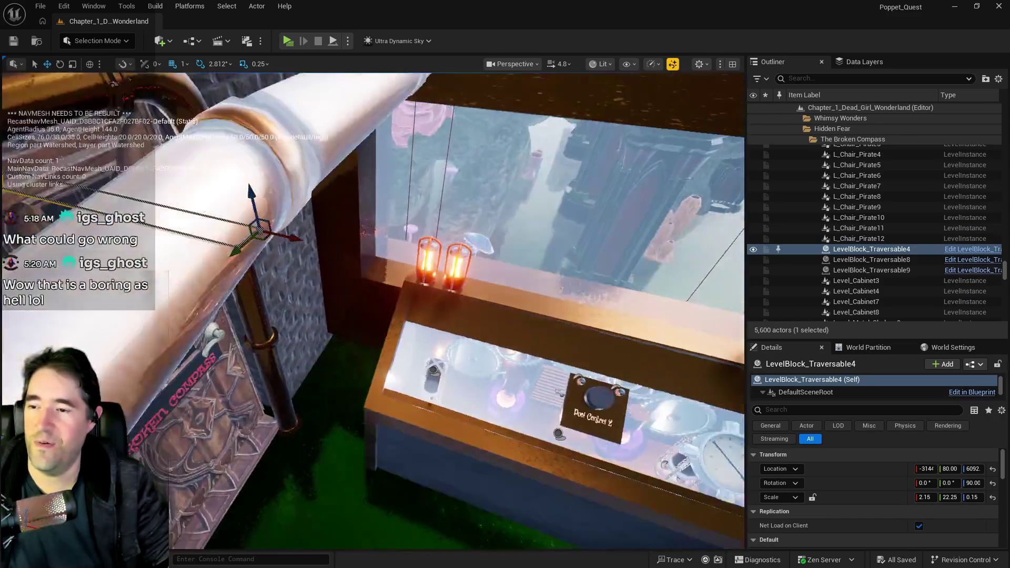
{"action": "key", "text": "ctrl+d"}
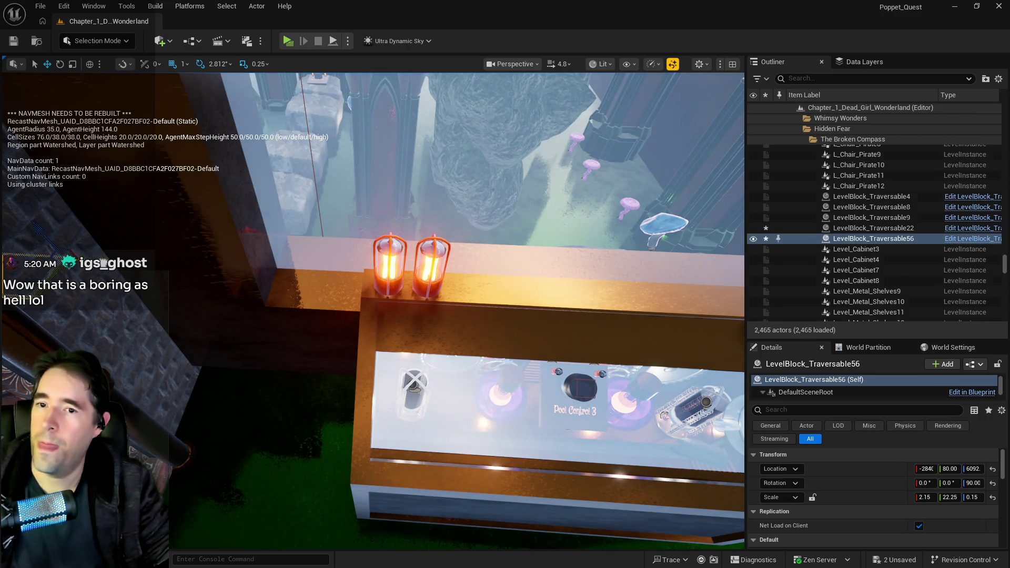
Alt-drag another ledge copy further along the window sill, then select the pool wall behind it
{"action": "left_click_drag", "start_coordinate": [450, 282], "coordinate": [410, 286]}
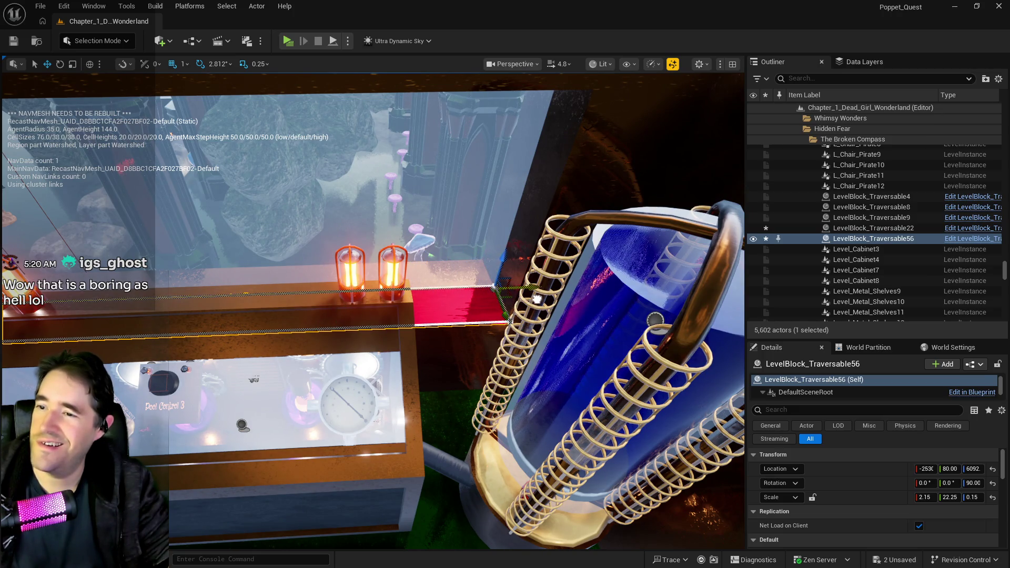
{"action": "left_click", "coordinate": [210, 210]}
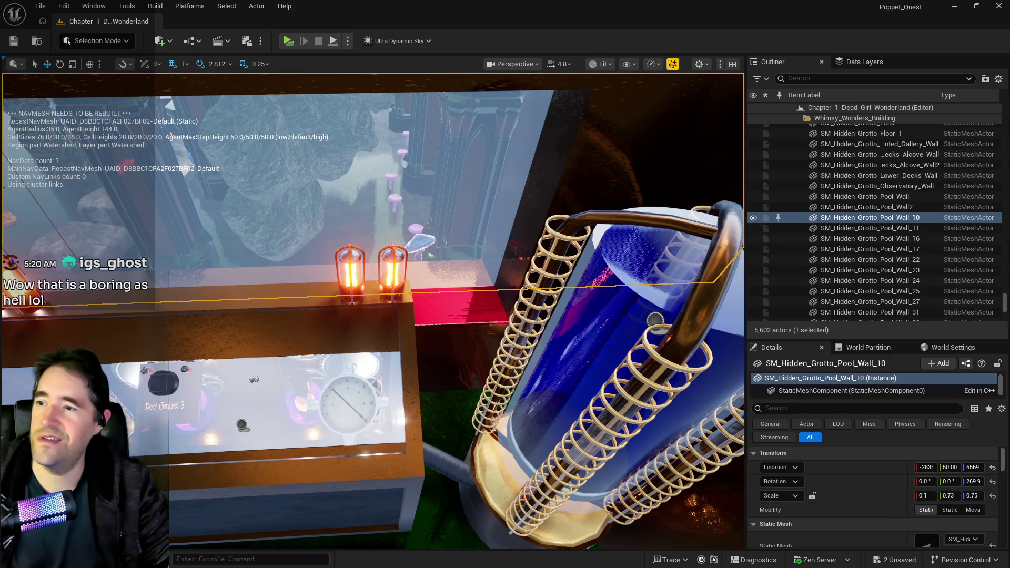
Move SM_Hidden_Grotto_Pool_Wall_10 to Y -45.9 and raise its X scale from 0.1 to 0.25
{"action": "key", "text": "f"}
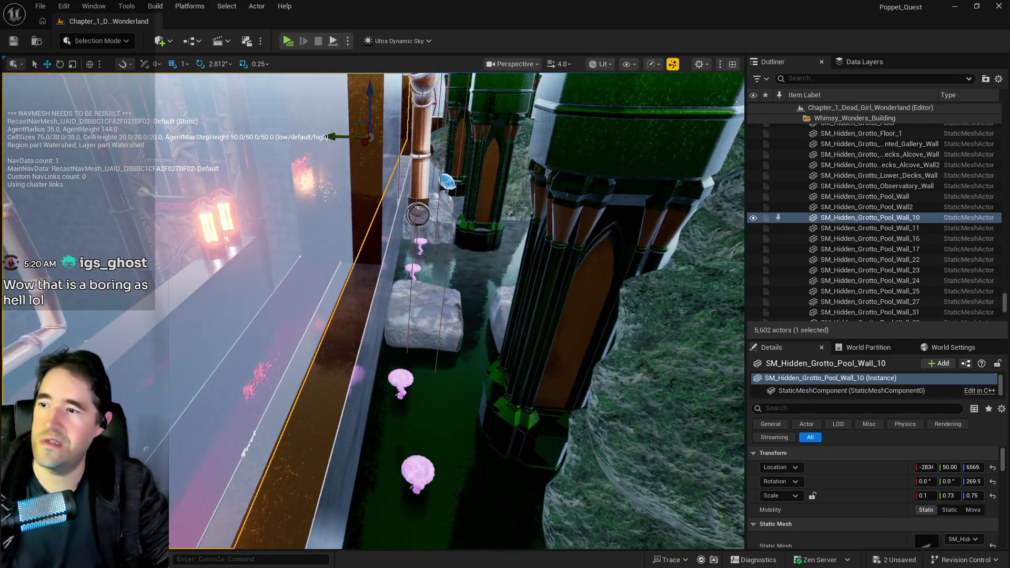
{"action": "key", "text": "f"}
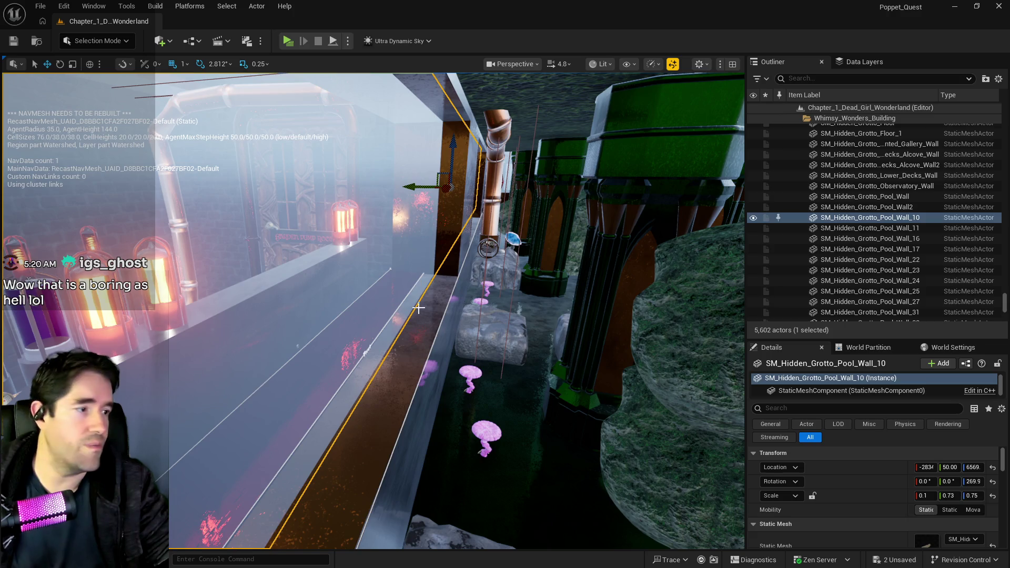
{"action": "left_click_drag", "start_coordinate": [411, 188], "coordinate": [423, 190]}
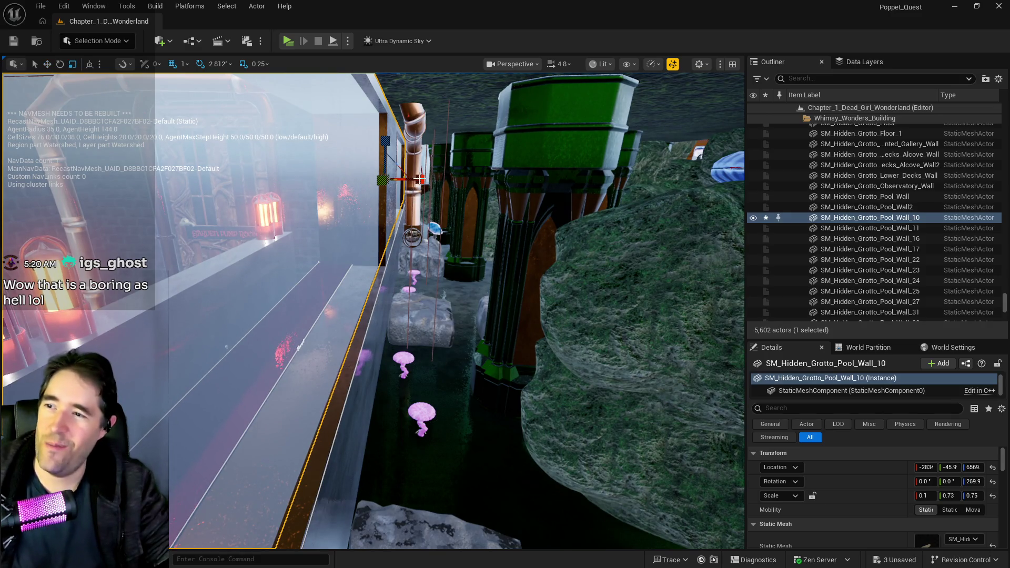
{"action": "left_click_drag", "start_coordinate": [422, 180], "coordinate": [436, 180]}
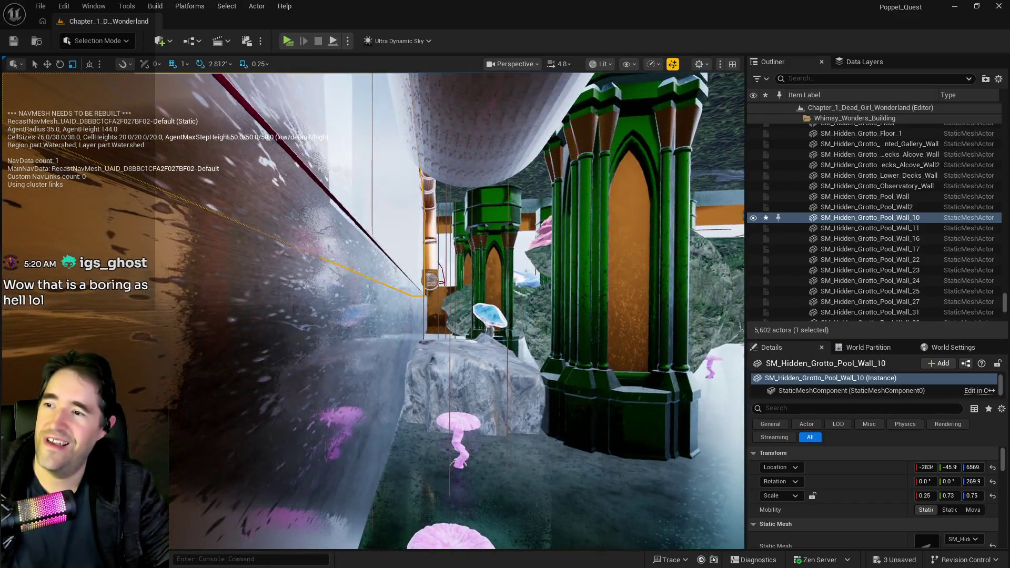
Select LevelBlock_Traversable3's Ledge_1 spline and frame it in view
{"action": "left_click", "coordinate": [296, 160]}
{"action": "left_click", "coordinate": [426, 295]}
{"action": "key", "text": "f"}
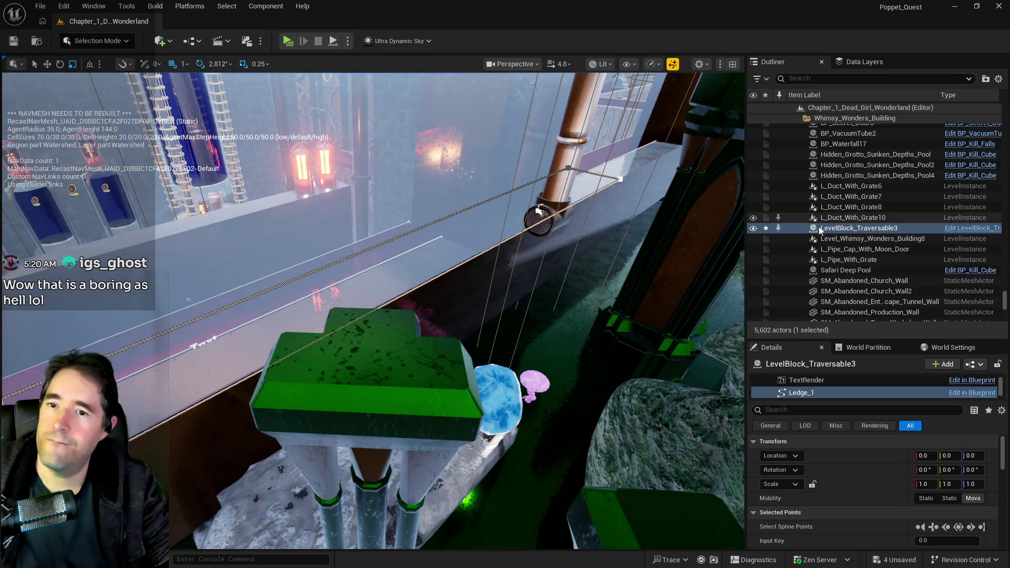
Delete LevelBlock_Traversable3 through its Outliner Edit > Delete menu, leaving 5,601 actors
{"action": "right_click", "coordinate": [825, 231]}
{"action": "mouse_move", "coordinate": [673, 371]}
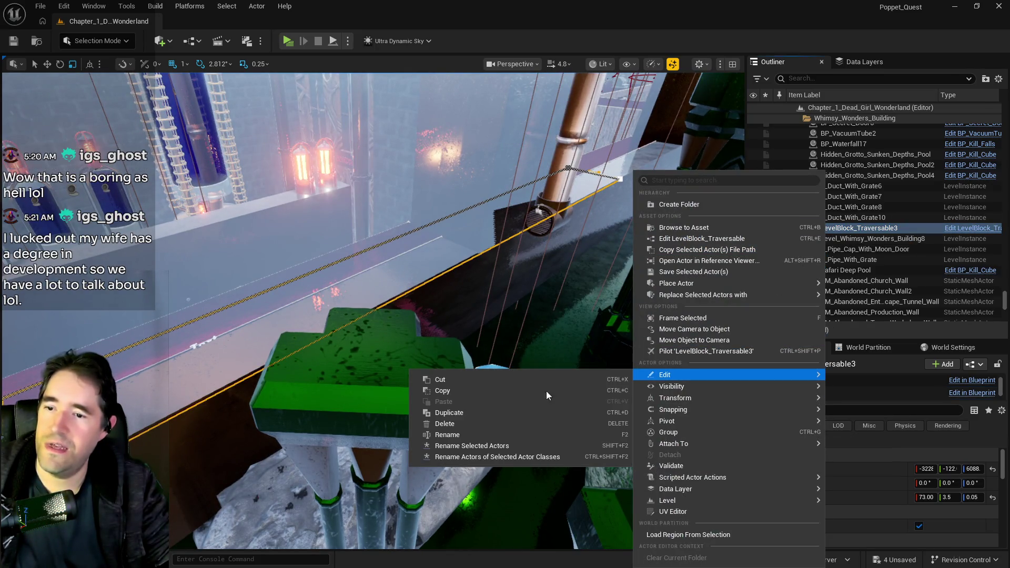
{"action": "left_click", "coordinate": [478, 424]}
{"action": "left_click_drag", "start_coordinate": [481, 426], "coordinate": [485, 417]}
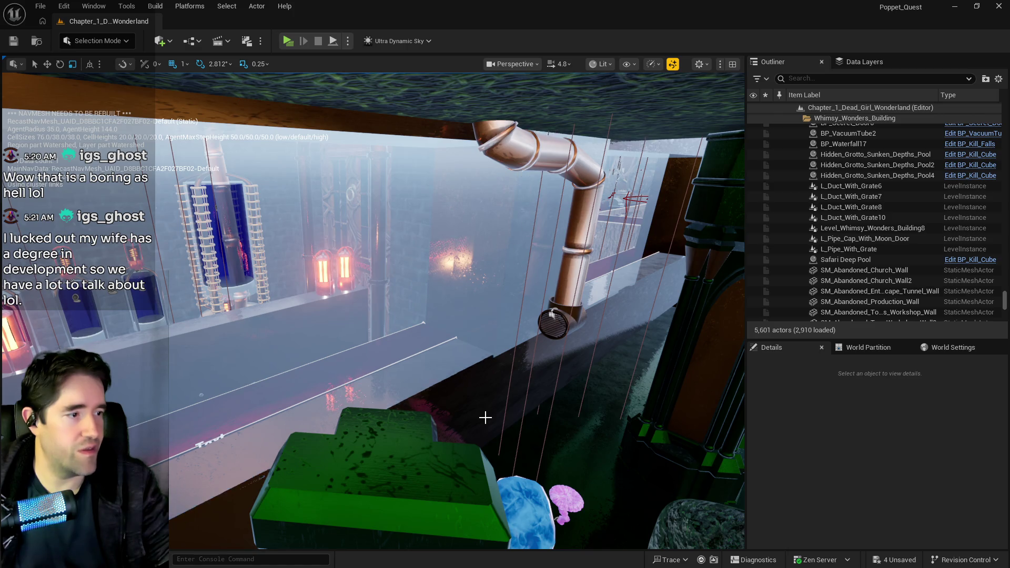
{"action": "left_click_drag", "start_coordinate": [452, 416], "coordinate": [453, 316]}
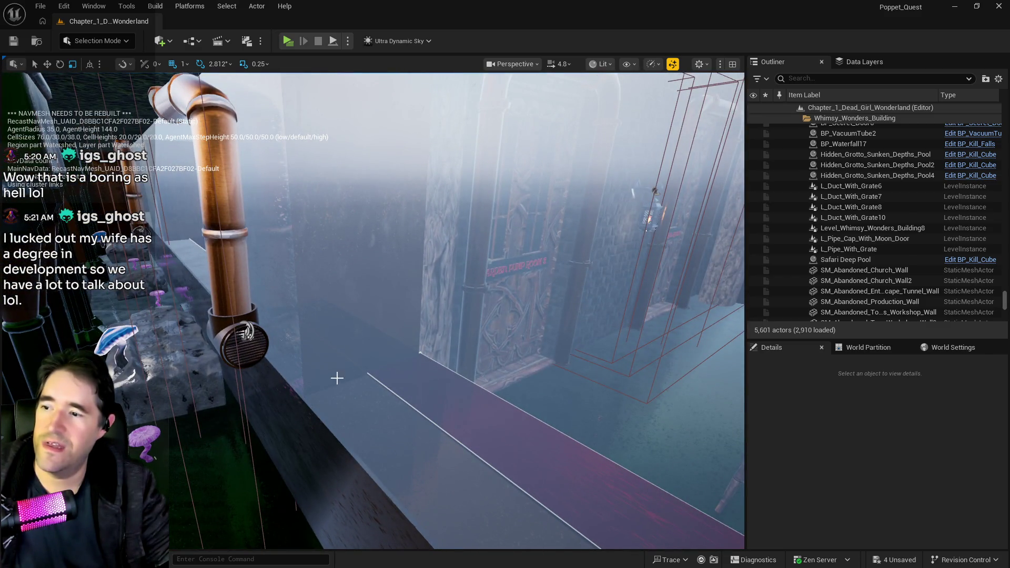
Move Pool_Wall_10 along Y to about -40.9
{"action": "left_click", "coordinate": [336, 378]}
{"action": "left_click_drag", "start_coordinate": [337, 378], "coordinate": [336, 353]}
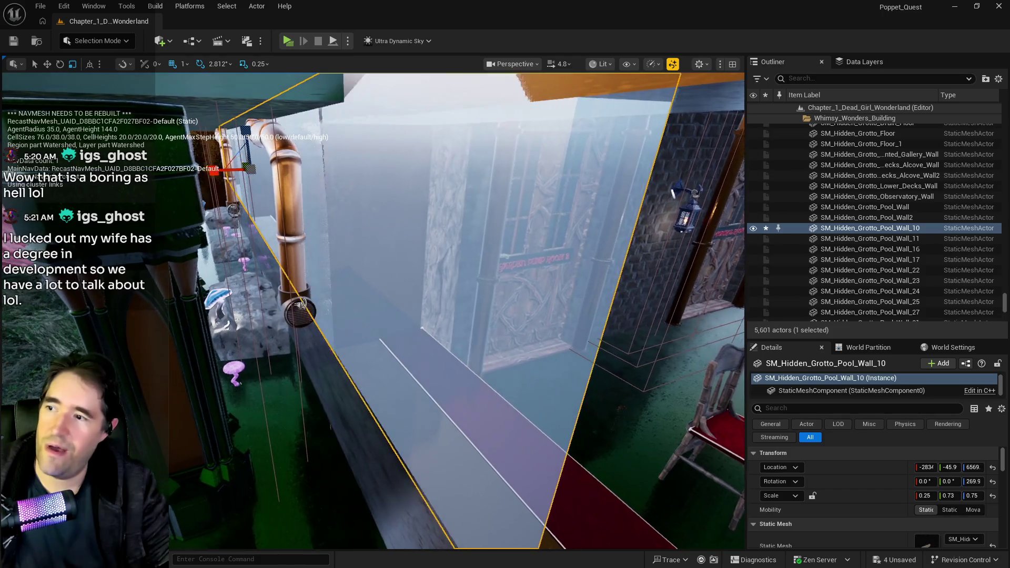
{"action": "left_click_drag", "start_coordinate": [251, 234], "coordinate": [250, 227]}
{"action": "left_click_drag", "start_coordinate": [286, 170], "coordinate": [293, 170]}
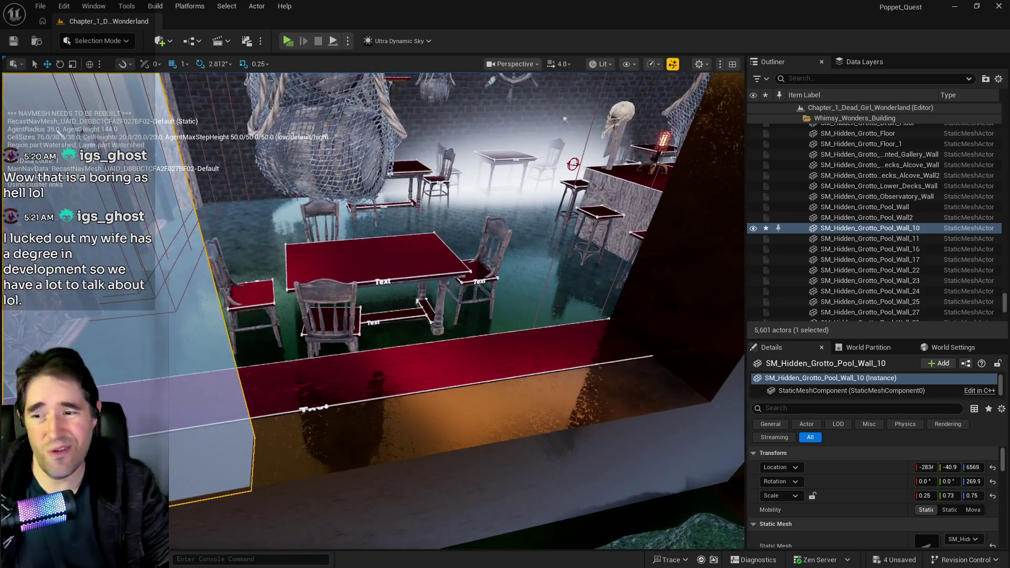
{"action": "key", "text": "f"}
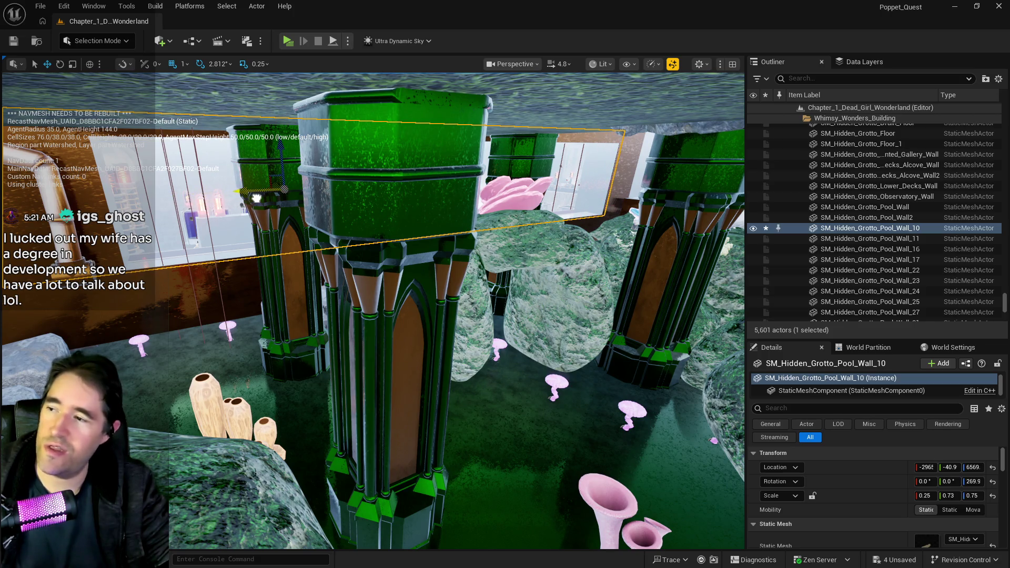
Nudge the pool wall along X to about -2946, keeping scale 0.25 × 0.73 × 0.75
{"action": "key", "text": "a"}
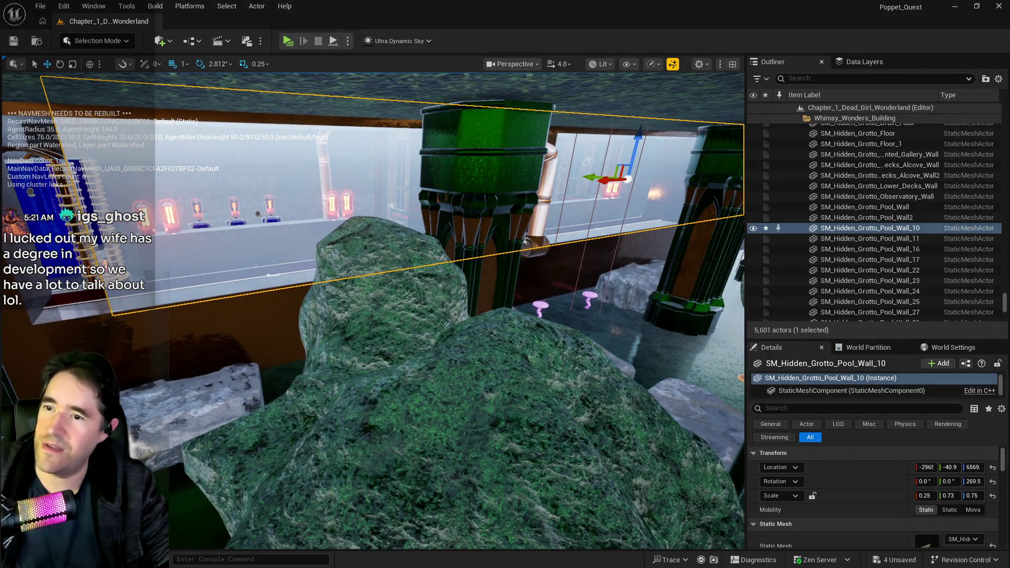
{"action": "left_click_drag", "start_coordinate": [604, 180], "coordinate": [601, 181]}
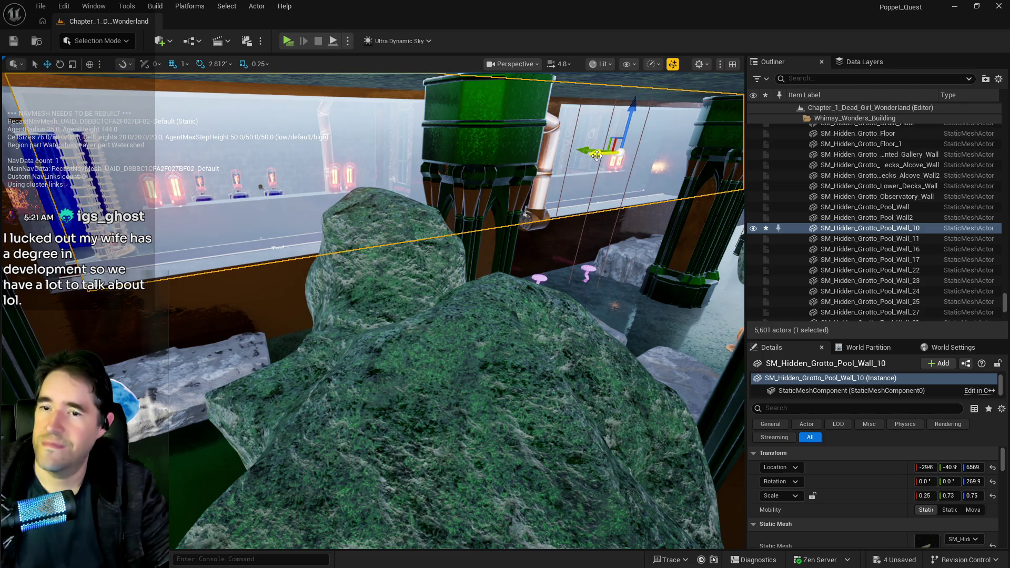
{"action": "left_click_drag", "start_coordinate": [596, 154], "coordinate": [594, 155]}
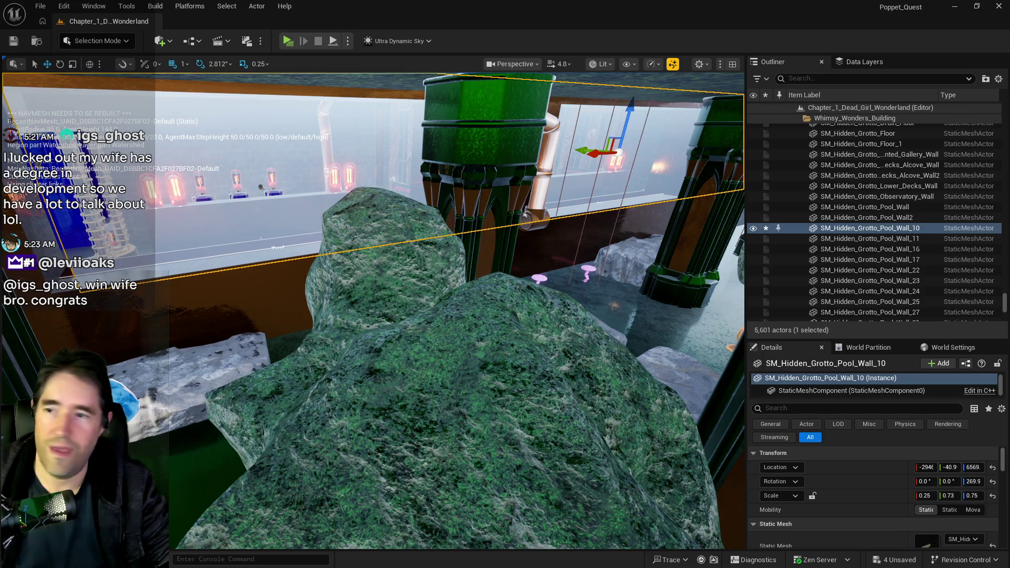
{"action": "key", "text": "s"}
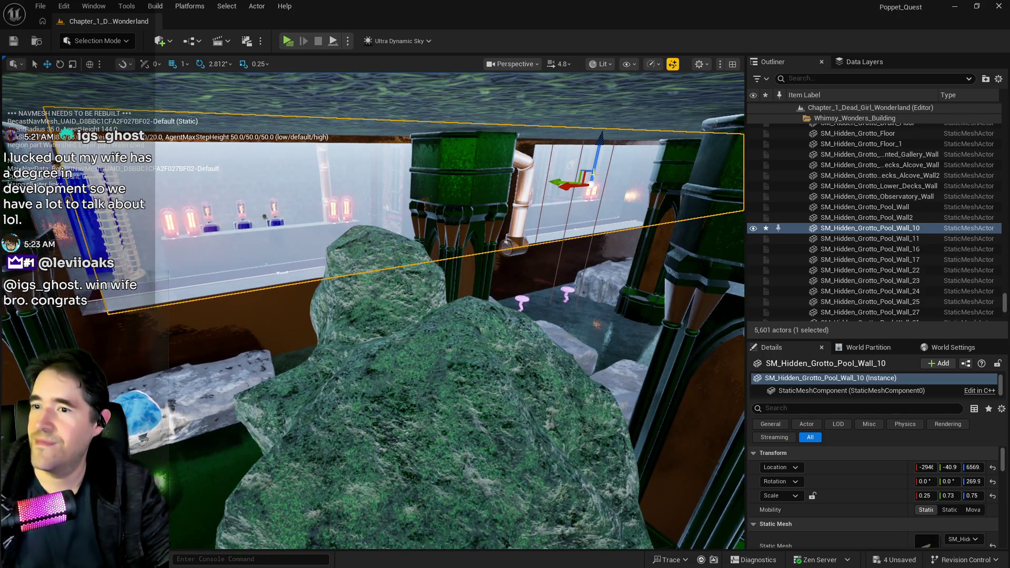
{"action": "key", "text": "r"}
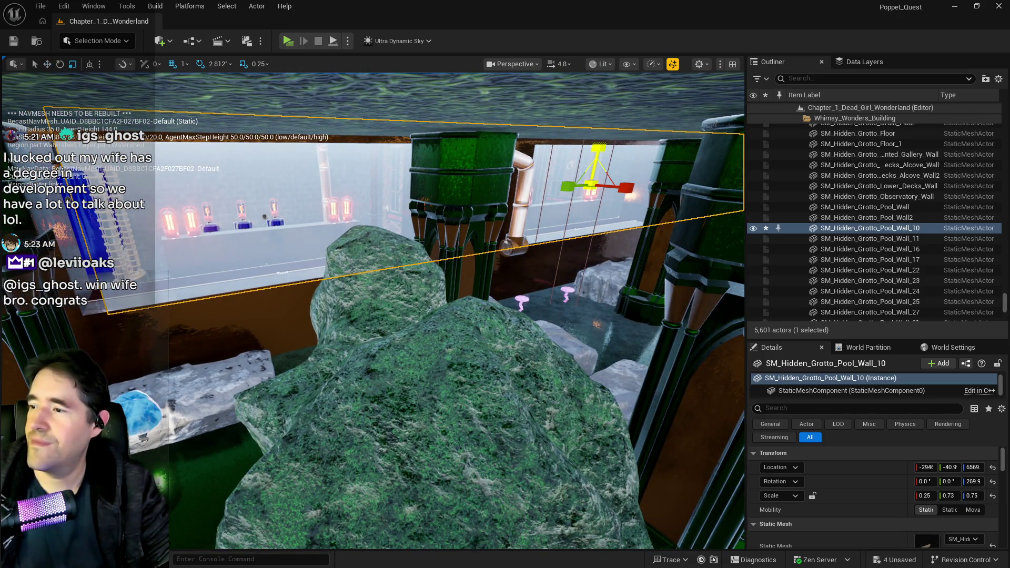
{"action": "key", "text": "ctrl+z"}
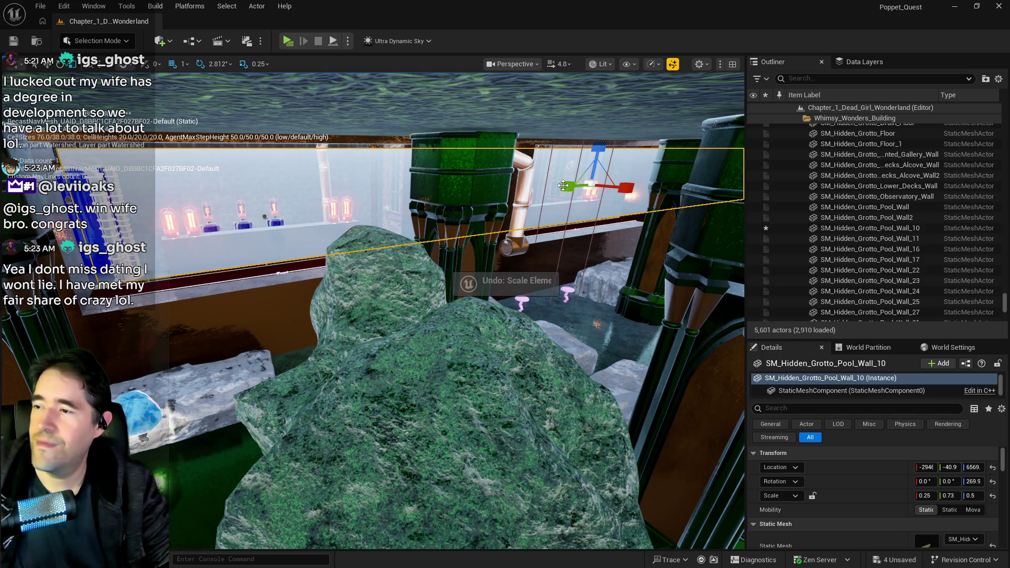
Restore Pool_Wall_10's Z scale to 0.75, set its Y scale to 0.76, then select a brush wall face
{"action": "key", "text": "ctrl+y"}
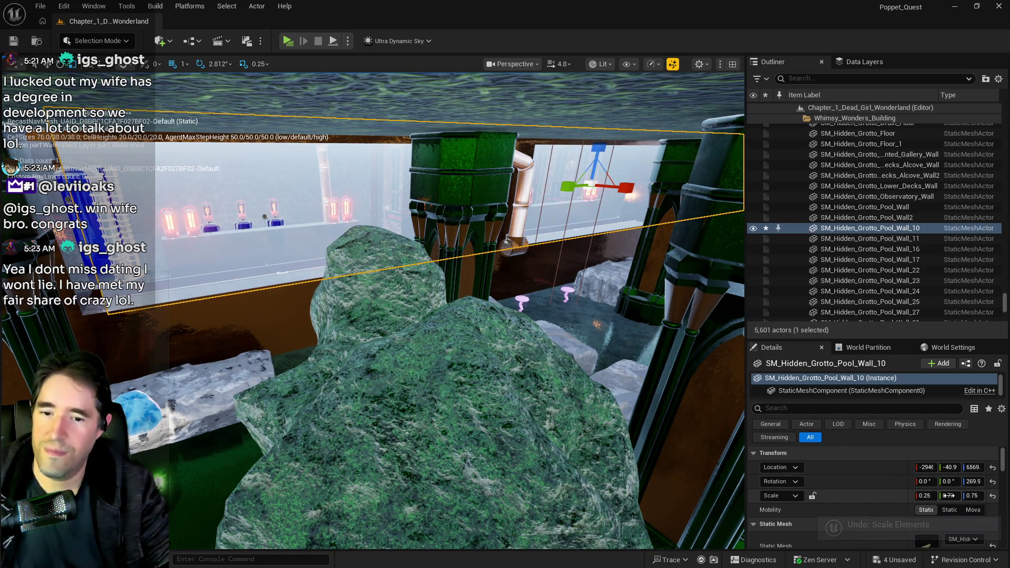
{"action": "left_click", "coordinate": [948, 495]}
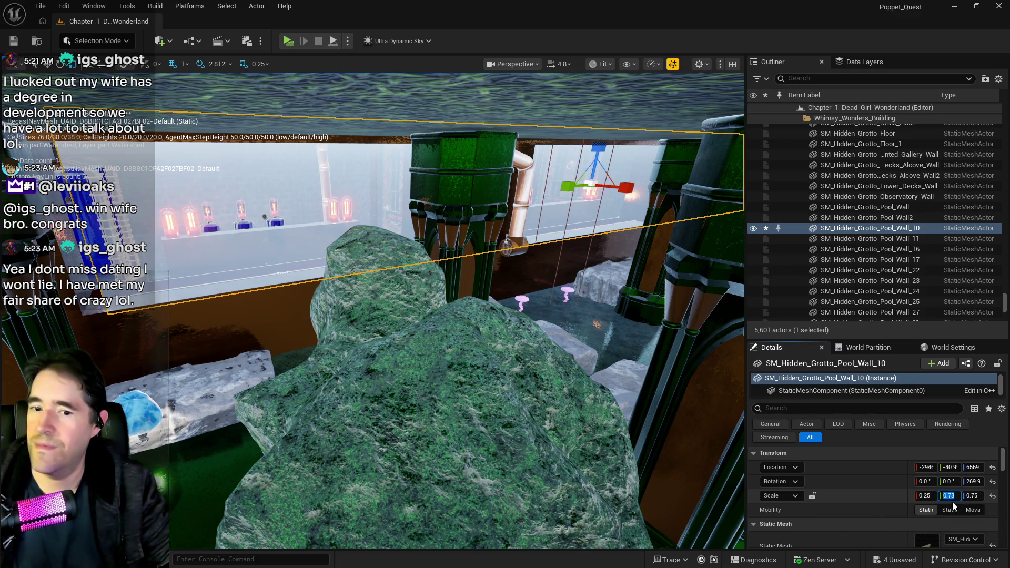
{"action": "type", "text": "0.76"}
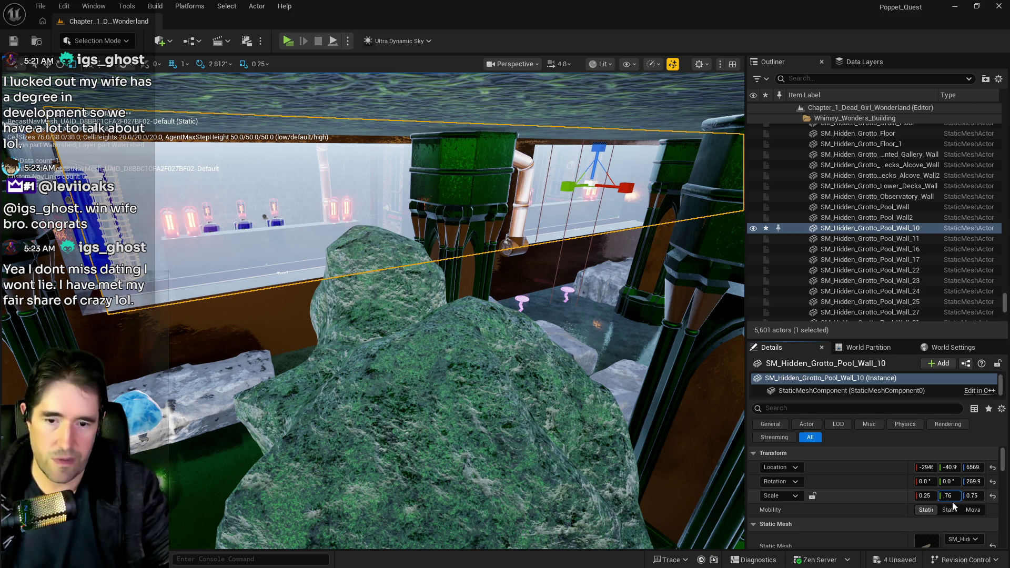
{"action": "key", "text": "Return"}
{"action": "mouse_move", "coordinate": [609, 428]}
{"action": "left_mouse_down"}
{"action": "mouse_move", "coordinate": [725, 421]}
{"action": "mouse_move", "coordinate": [705, 378]}
{"action": "mouse_move", "coordinate": [631, 347]}
{"action": "left_mouse_up"}
{"action": "left_click", "coordinate": [501, 381]}
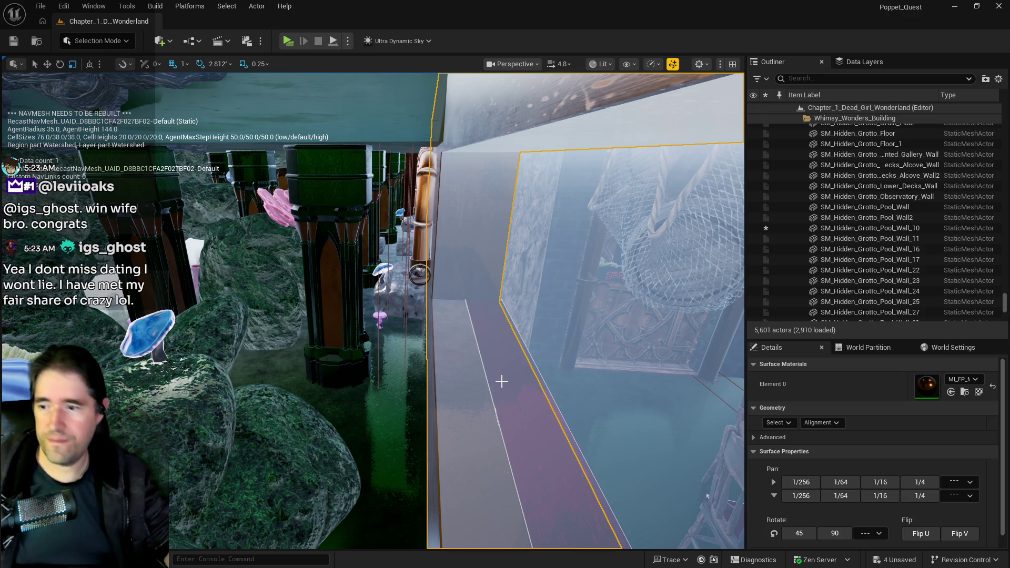
Slide red ledge LevelBlock_Traversable4 onto the sill edge and delete LevelBlock_Traversable22
{"action": "mouse_move", "coordinate": [501, 381]}
{"action": "left_mouse_down"}
{"action": "mouse_move", "coordinate": [546, 381]}
{"action": "mouse_move", "coordinate": [510, 397]}
{"action": "mouse_move", "coordinate": [480, 440]}
{"action": "left_mouse_up"}
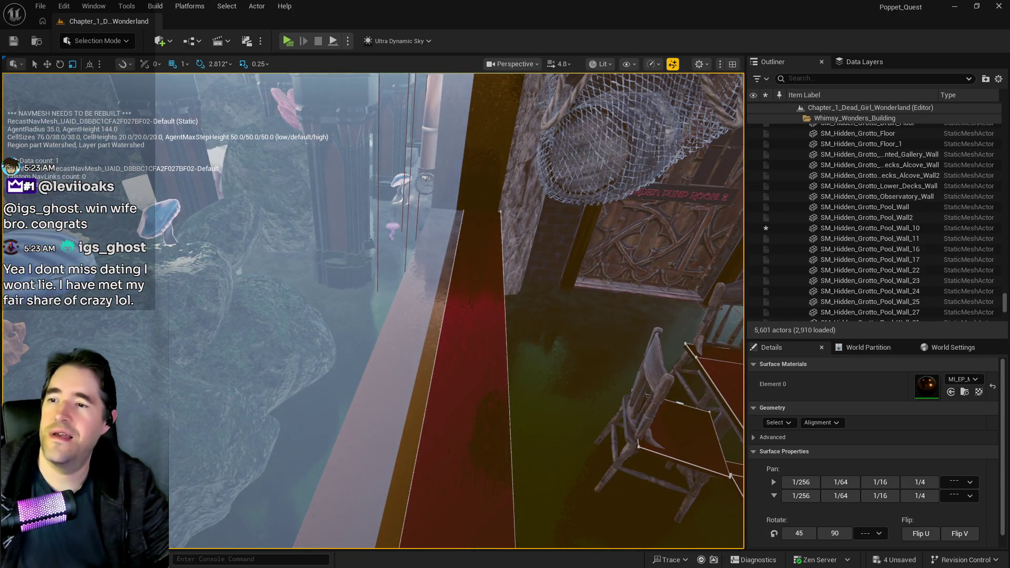
{"action": "left_click", "coordinate": [480, 440]}
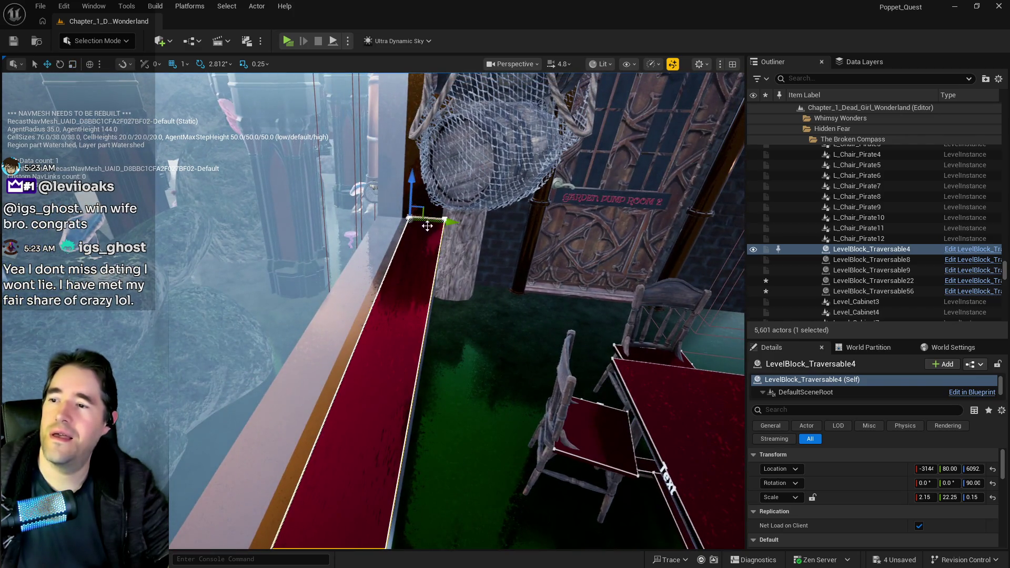
{"action": "left_click_drag", "start_coordinate": [441, 223], "coordinate": [448, 220]}
{"action": "left_click_drag", "start_coordinate": [509, 337], "coordinate": [509, 337]}
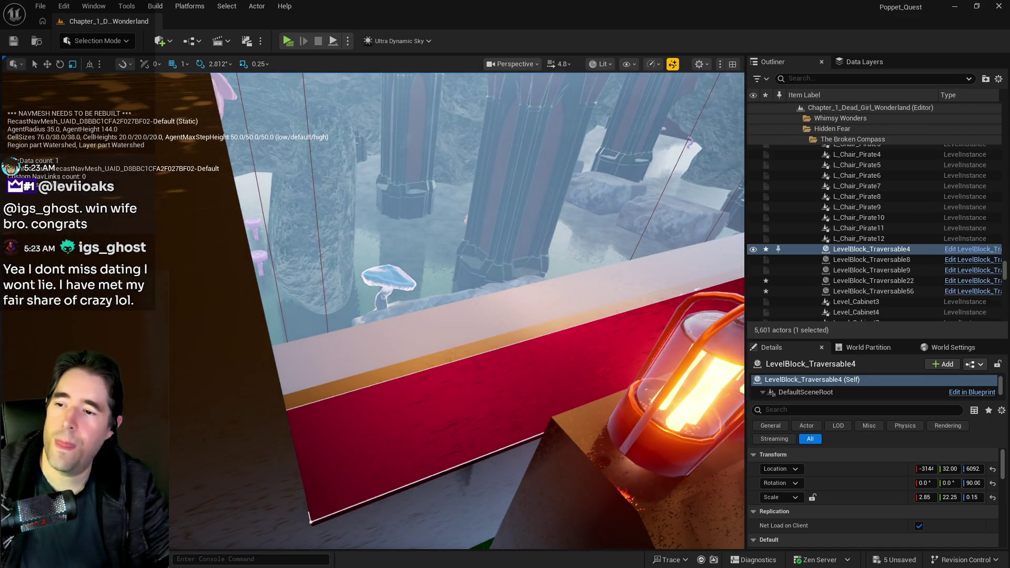
{"action": "left_click", "coordinate": [496, 392]}
{"action": "key", "text": "Delete"}
Alt-drag LevelBlock_Traversable4 along X to duplicate it as a second ledge continuing along the sill
{"action": "left_click_drag", "start_coordinate": [503, 360], "coordinate": [502, 360]}
{"action": "left_click", "coordinate": [502, 360]}
{"action": "left_click_drag", "start_coordinate": [232, 292], "coordinate": [232, 292]}
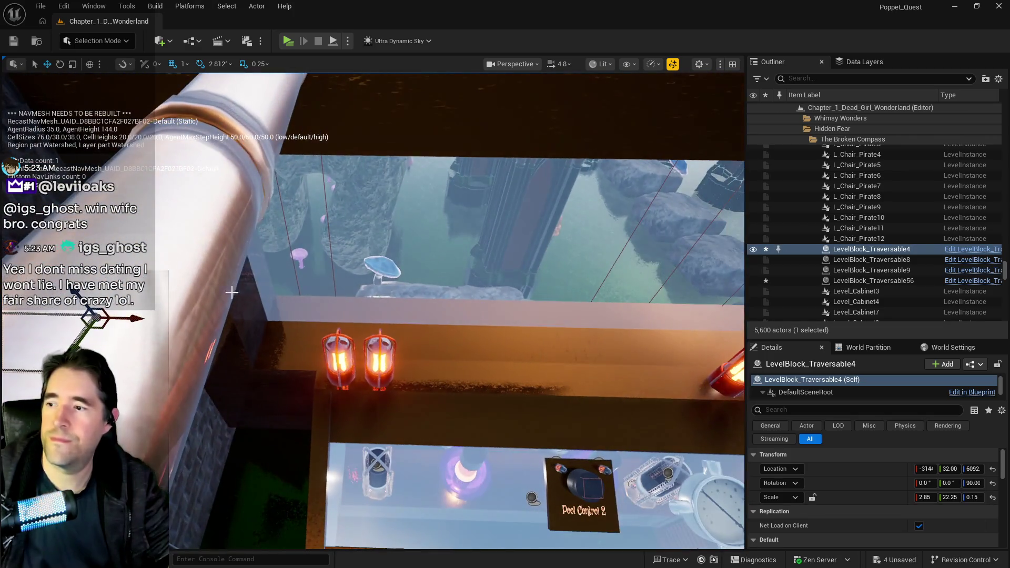
{"action": "mouse_move", "coordinate": [129, 318]}
{"action": "left_mouse_down", "text": "alt"}
{"action": "mouse_move", "coordinate": [252, 321]}
{"action": "mouse_move", "coordinate": [743, 372]}
{"action": "left_mouse_up", "text": "alt"}
{"action": "left_click_drag", "start_coordinate": [414, 256], "coordinate": [414, 256]}
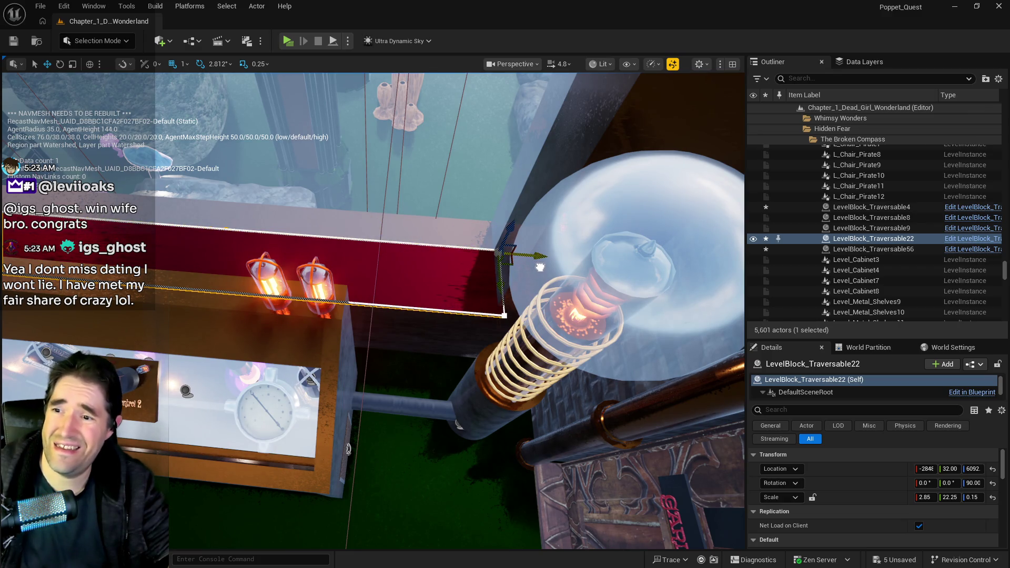
Nudge the ledge copy along the sill, then delete LevelBlock_Traversable56
{"action": "left_click_drag", "start_coordinate": [533, 267], "coordinate": [535, 268]}
{"action": "left_click_drag", "start_coordinate": [499, 304], "coordinate": [499, 304]}
{"action": "left_click_drag", "start_coordinate": [317, 382], "coordinate": [264, 397]}
{"action": "left_click", "coordinate": [317, 381]}
{"action": "key", "text": "Delete"}
Duplicate LevelBlock_Traversable22 into a new ledge extending past the two lanterns, then save the level
{"action": "left_click", "coordinate": [232, 363]}
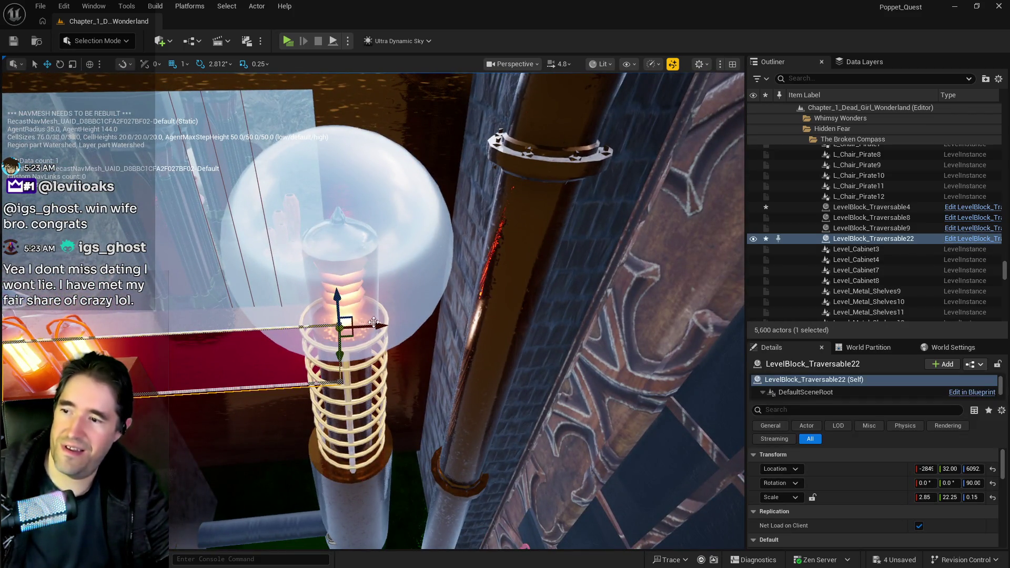
{"action": "mouse_move", "coordinate": [373, 323]}
{"action": "left_mouse_down", "text": "alt"}
{"action": "mouse_move", "coordinate": [578, 331]}
{"action": "mouse_move", "coordinate": [584, 318]}
{"action": "left_mouse_up", "text": "alt"}
{"action": "left_click_drag", "start_coordinate": [304, 273], "coordinate": [305, 273]}
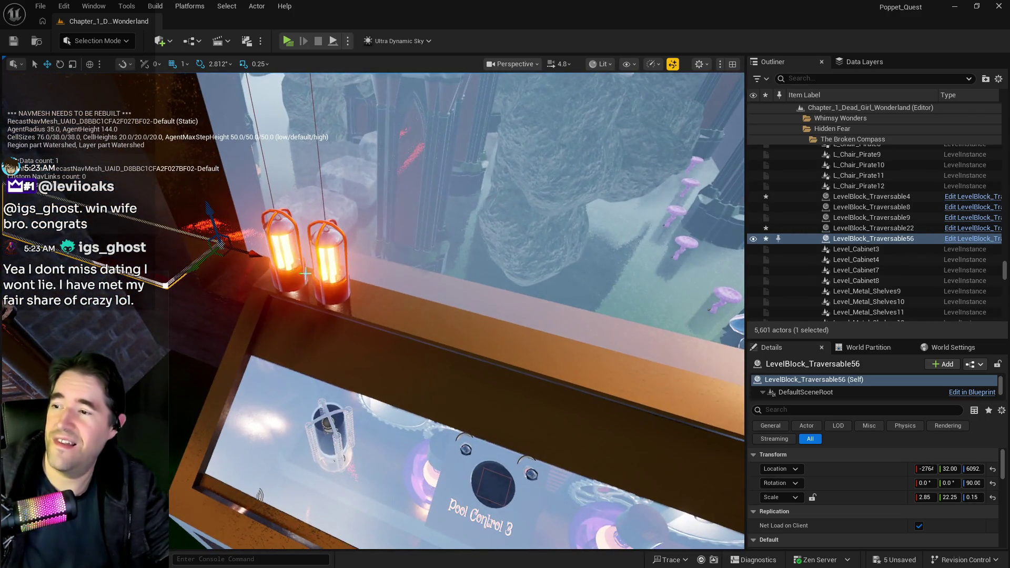
{"action": "mouse_move", "coordinate": [250, 257]}
{"action": "left_mouse_down"}
{"action": "mouse_move", "coordinate": [316, 295]}
{"action": "mouse_move", "coordinate": [525, 368]}
{"action": "mouse_move", "coordinate": [560, 415]}
{"action": "mouse_move", "coordinate": [530, 403]}
{"action": "left_mouse_up"}
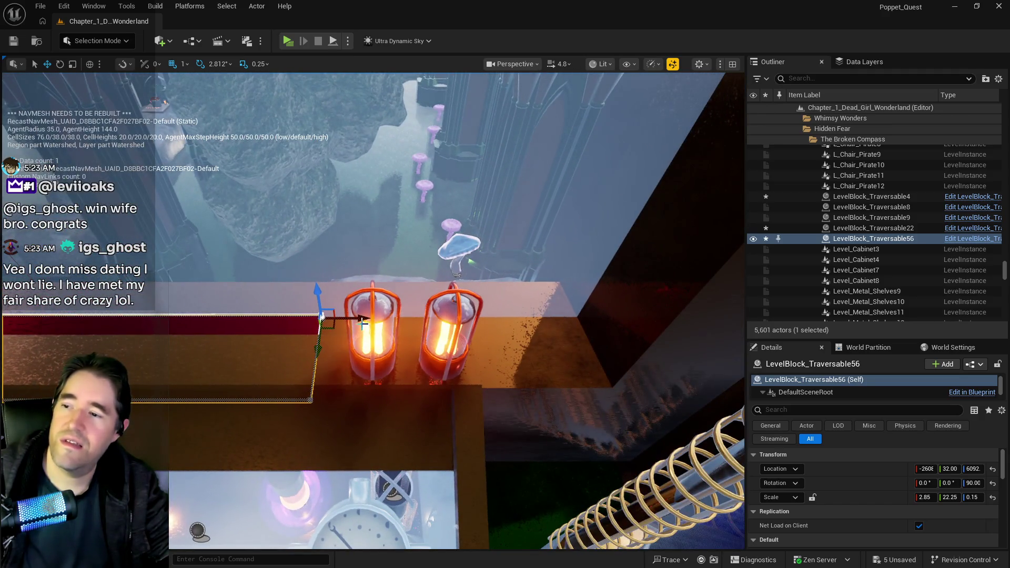
{"action": "left_click_drag", "start_coordinate": [361, 319], "coordinate": [631, 340]}
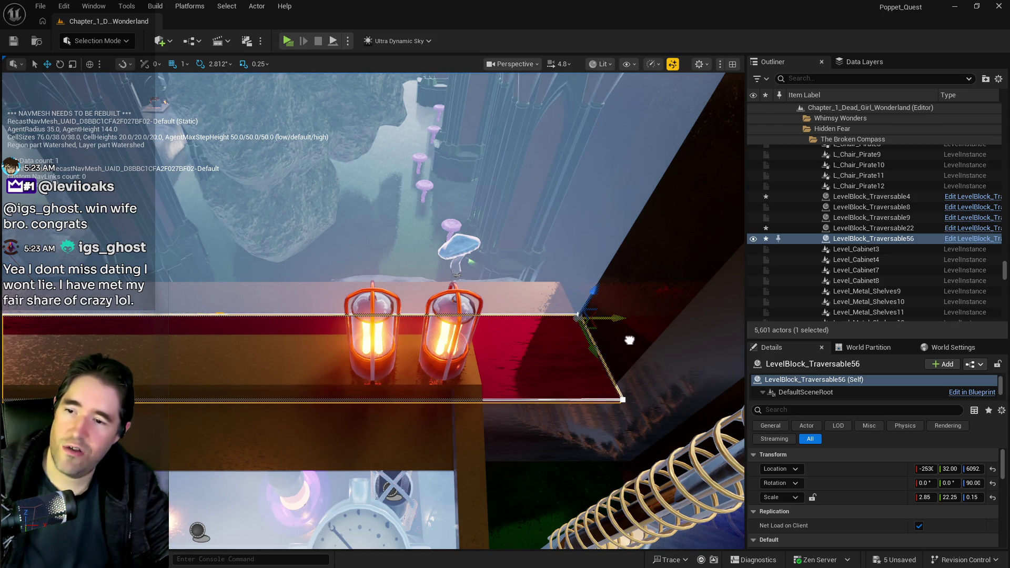
{"action": "left_click", "coordinate": [601, 393]}
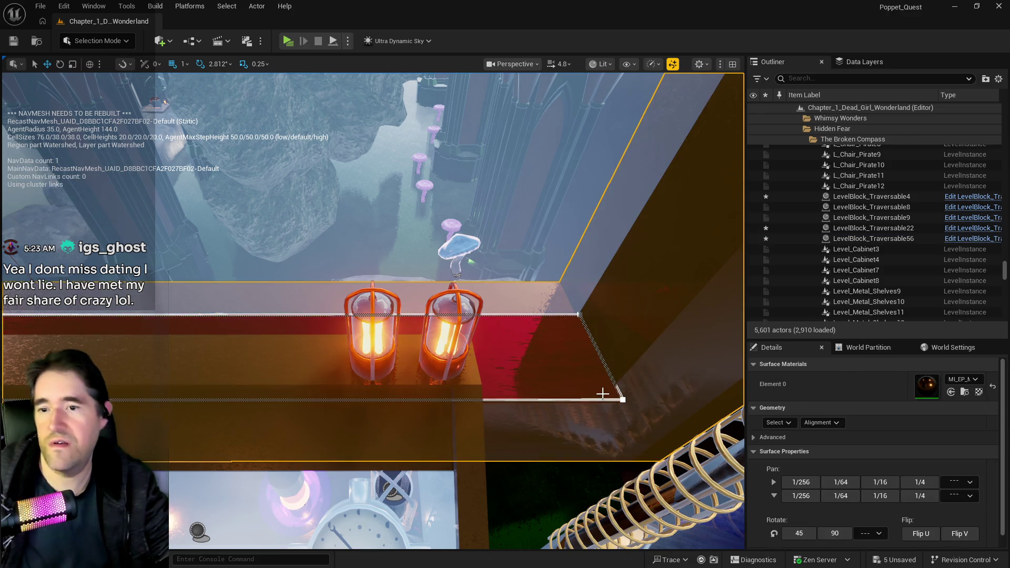
{"action": "left_click", "coordinate": [537, 383]}
{"action": "key", "text": "ctrl+s"}
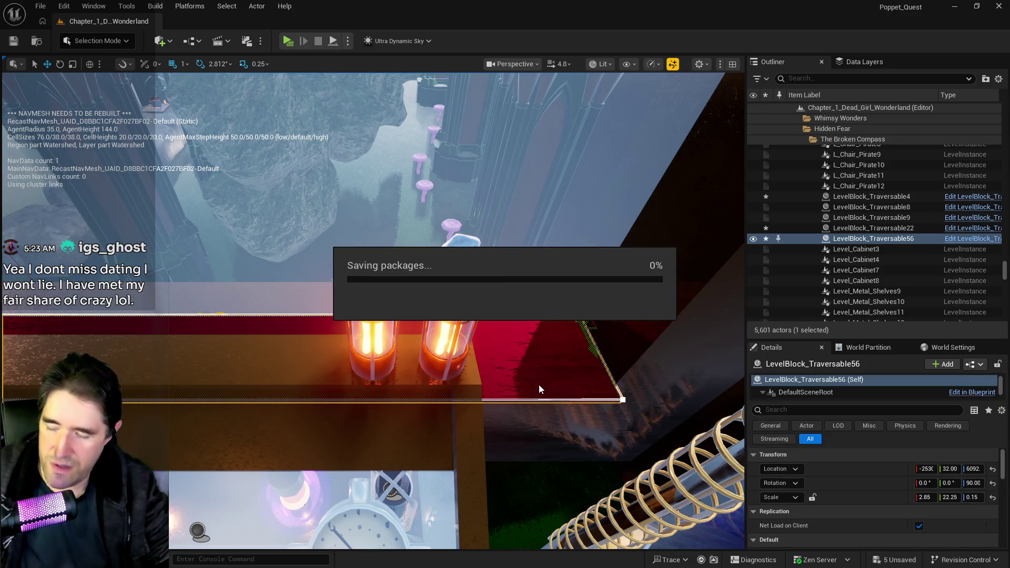
{"action": "key", "text": "w"}
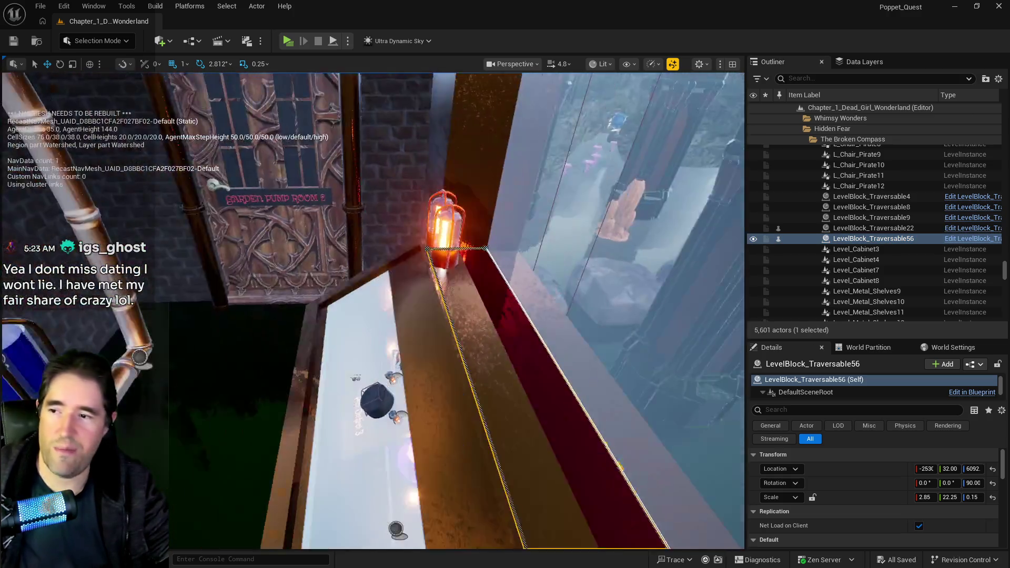
{"action": "key", "text": "s"}
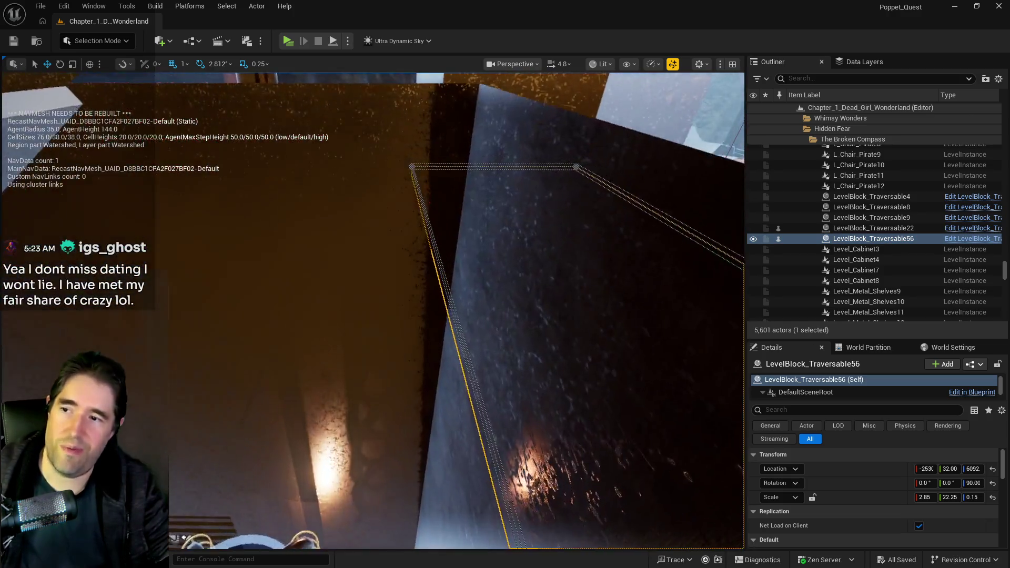
{"action": "key", "text": "w"}
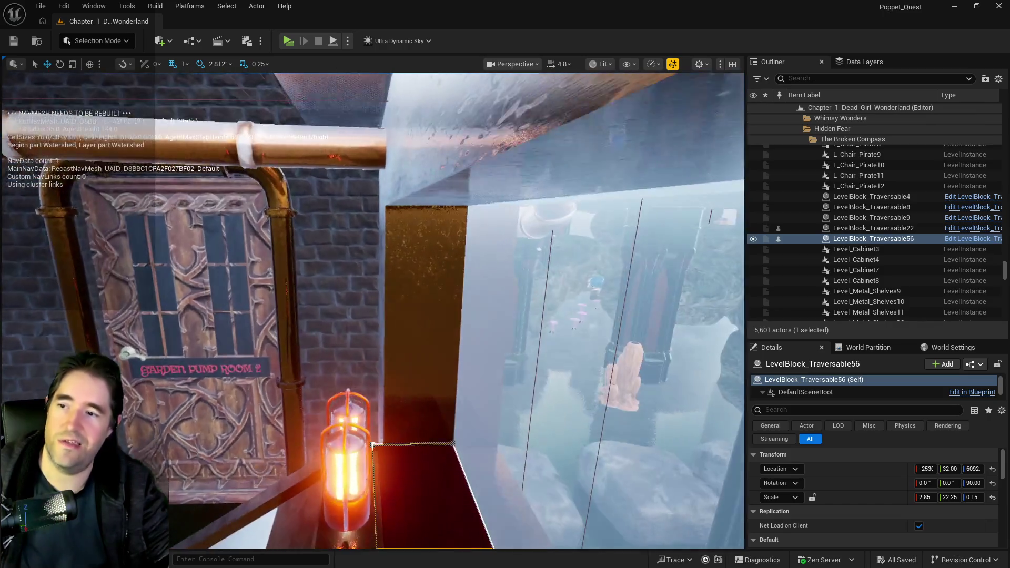
{"action": "key", "text": "w"}
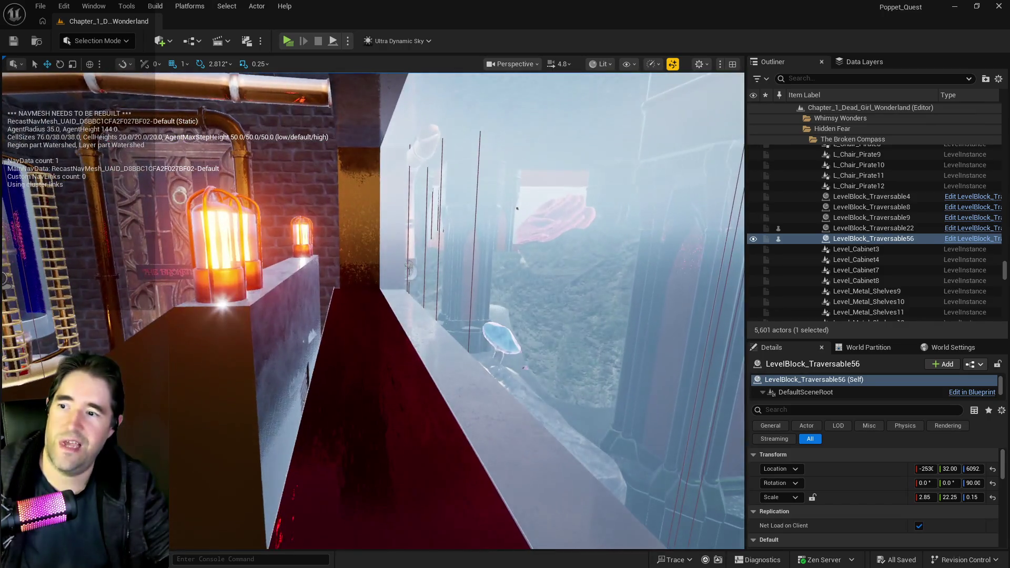
{"action": "key", "text": "w"}
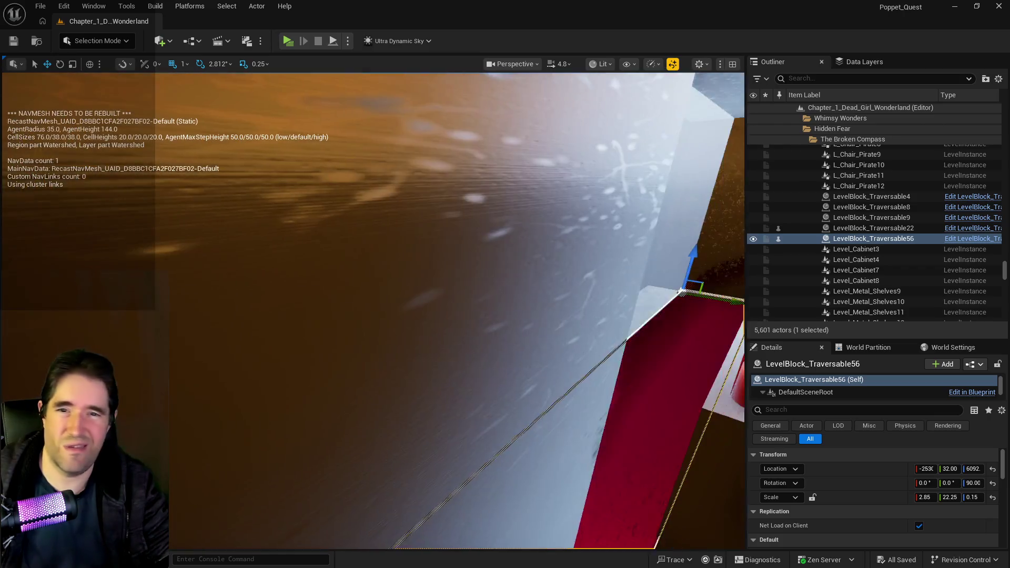
{"action": "key", "text": "w"}
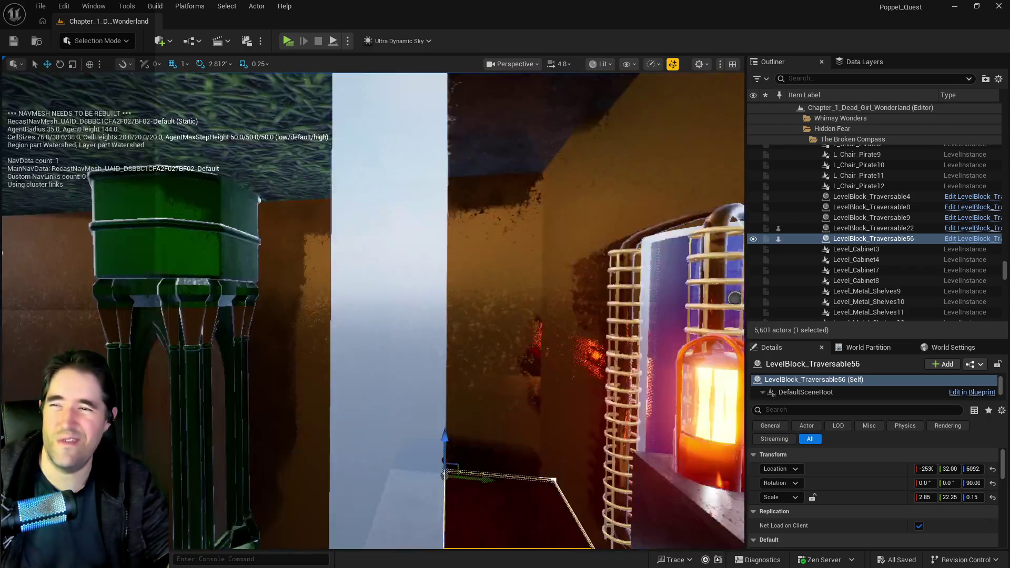
{"action": "key", "text": "w"}
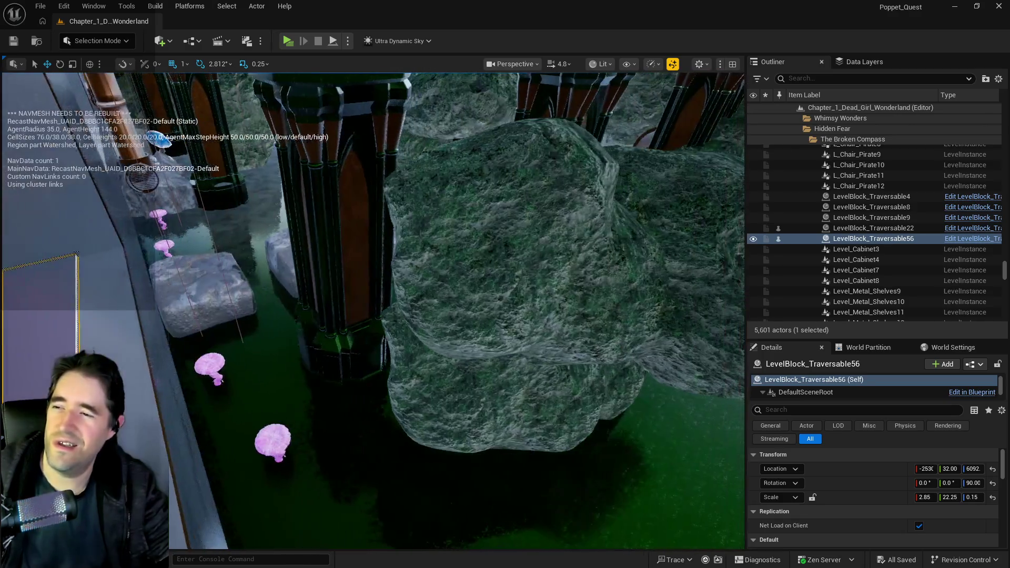
{"action": "key", "text": "w"}
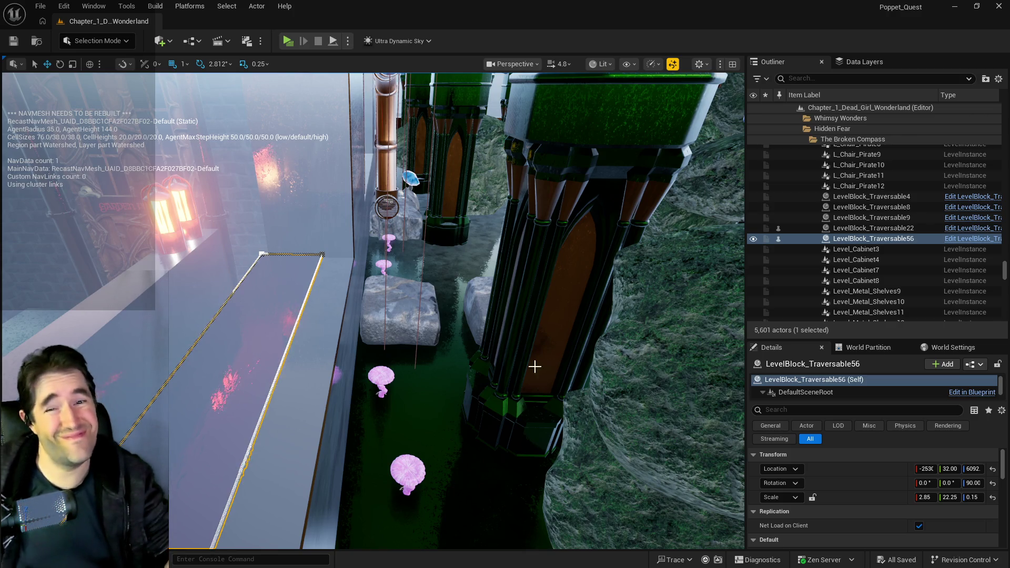
{"action": "mouse_move", "coordinate": [487, 508]}
{"action": "left_mouse_down"}
{"action": "mouse_move", "coordinate": [499, 489]}
{"action": "mouse_move", "coordinate": [473, 476]}
{"action": "mouse_move", "coordinate": [487, 508]}
{"action": "mouse_move", "coordinate": [305, 386]}
{"action": "left_mouse_up"}
{"action": "left_click_drag", "start_coordinate": [481, 461], "coordinate": [480, 461]}
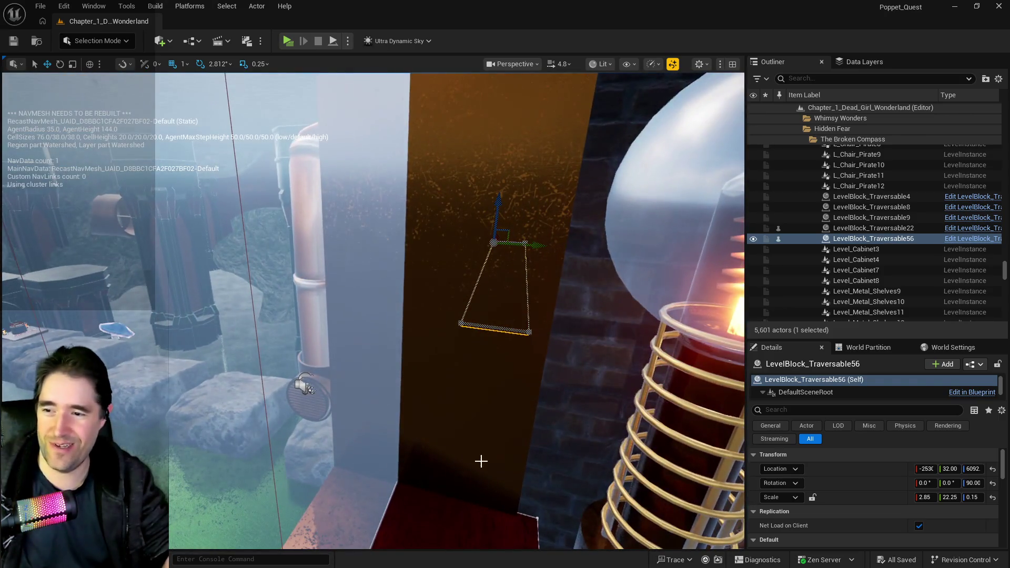
{"action": "left_click", "coordinate": [482, 447]}
{"action": "left_click_drag", "start_coordinate": [304, 386], "coordinate": [230, 361]}
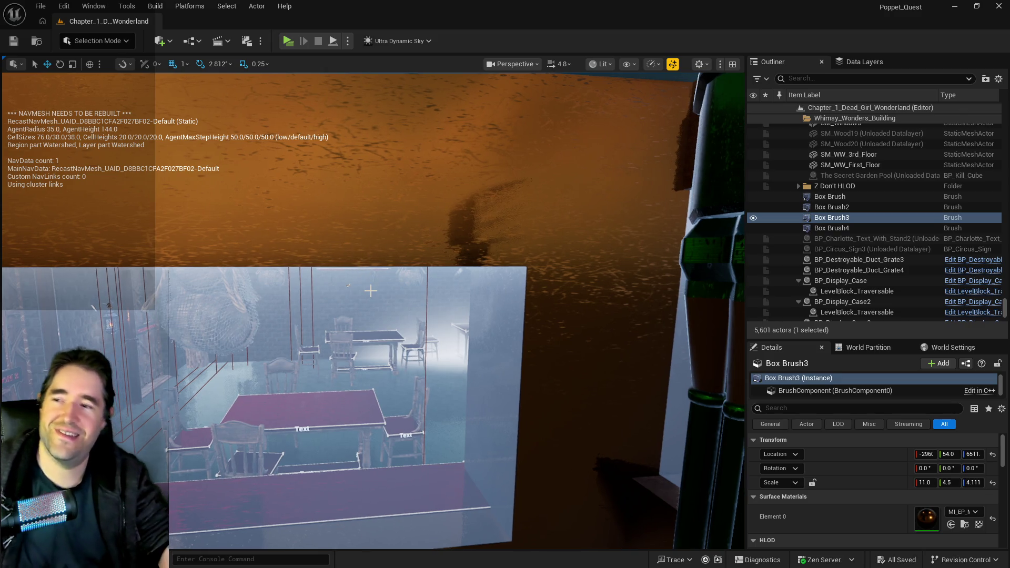
Select the large Box Brush and all its adjacent surfaces
{"action": "left_click", "coordinate": [370, 291]}
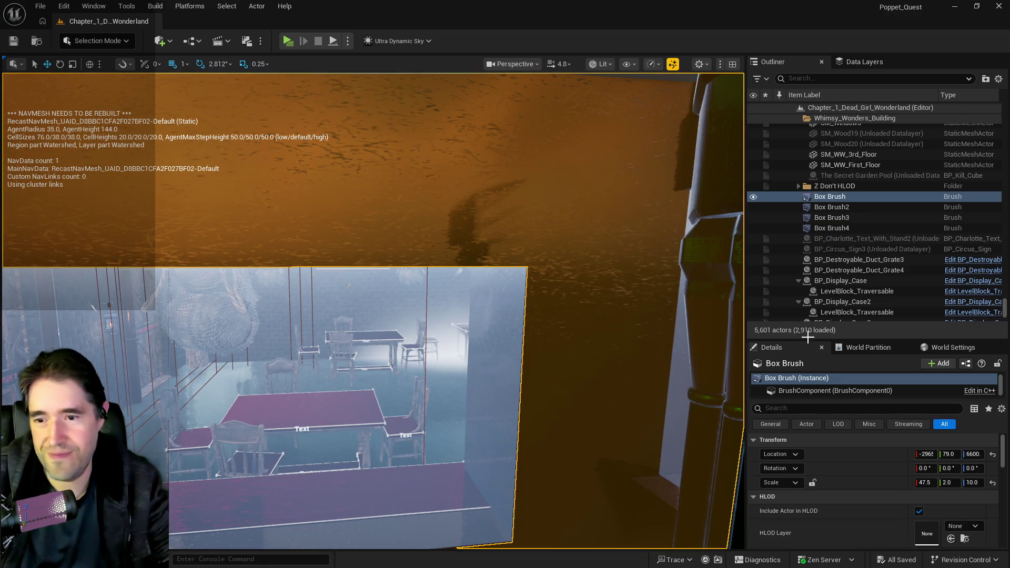
{"action": "scroll", "coordinate": [848, 474], "scroll_direction": "down", "scroll_amount": 1}
{"action": "scroll", "coordinate": [846, 474], "scroll_direction": "down", "scroll_amount": 2}
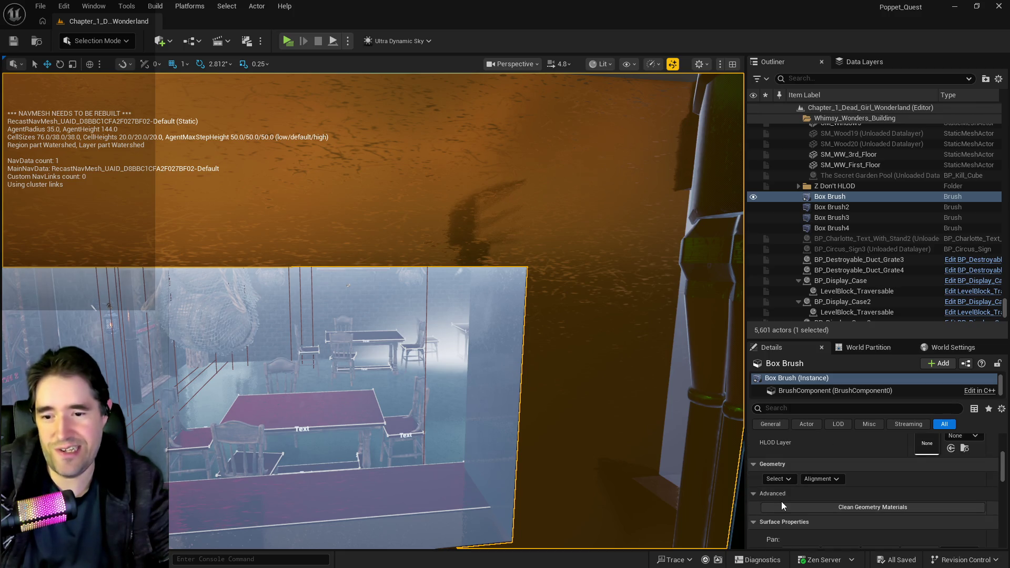
{"action": "left_click", "coordinate": [775, 480]}
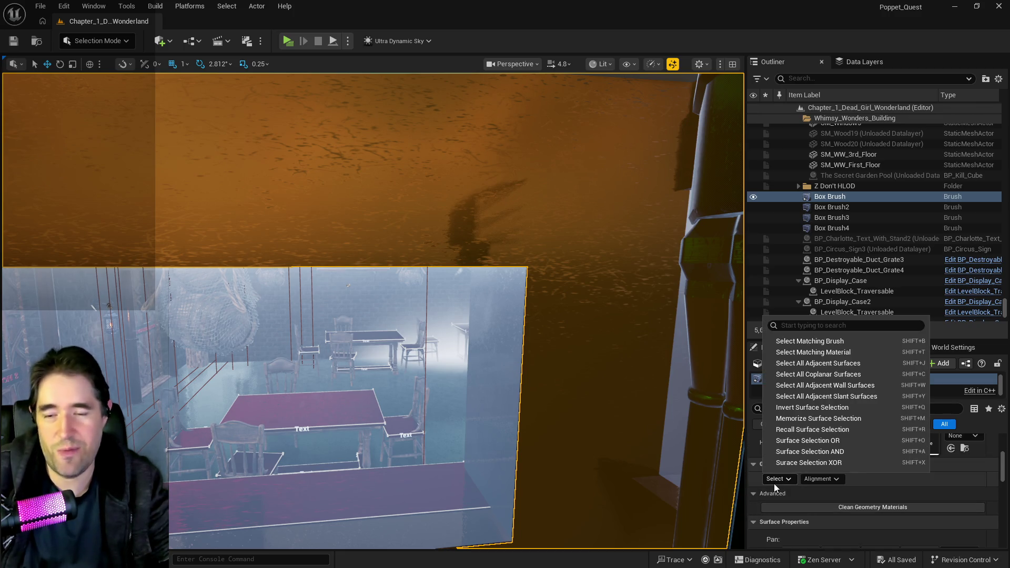
{"action": "left_click", "coordinate": [802, 371]}
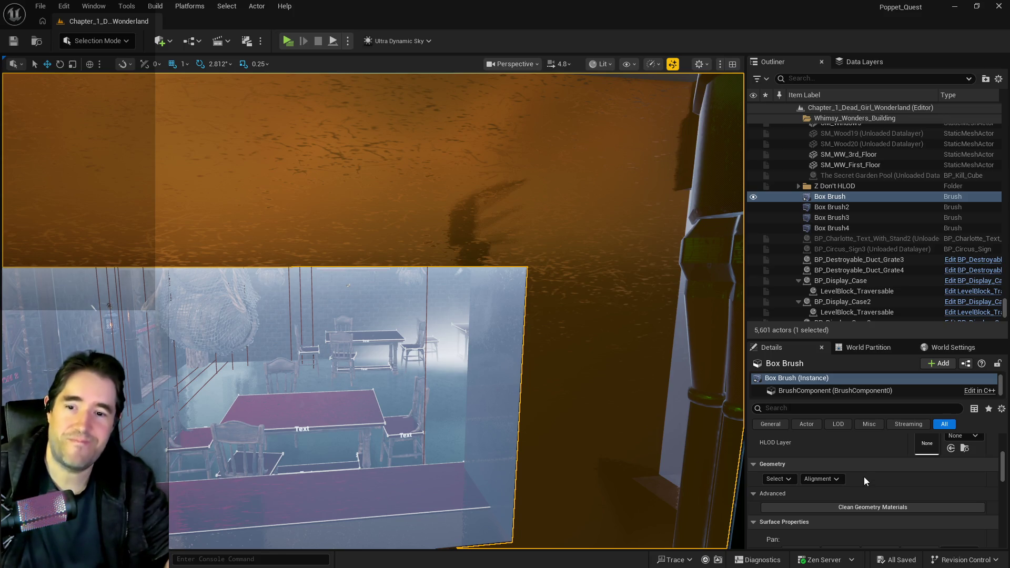
Set the surfaces' texture Scale U to 10.0 and lock U and V together
{"action": "scroll", "coordinate": [863, 476], "scroll_direction": "down", "scroll_amount": 5}
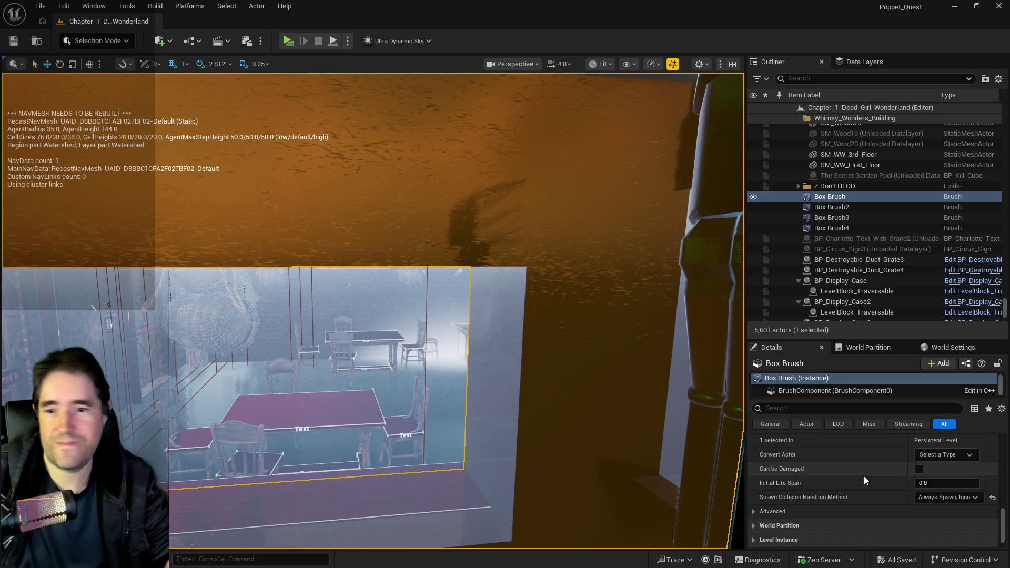
{"action": "scroll", "coordinate": [863, 476], "scroll_direction": "down", "scroll_amount": 5}
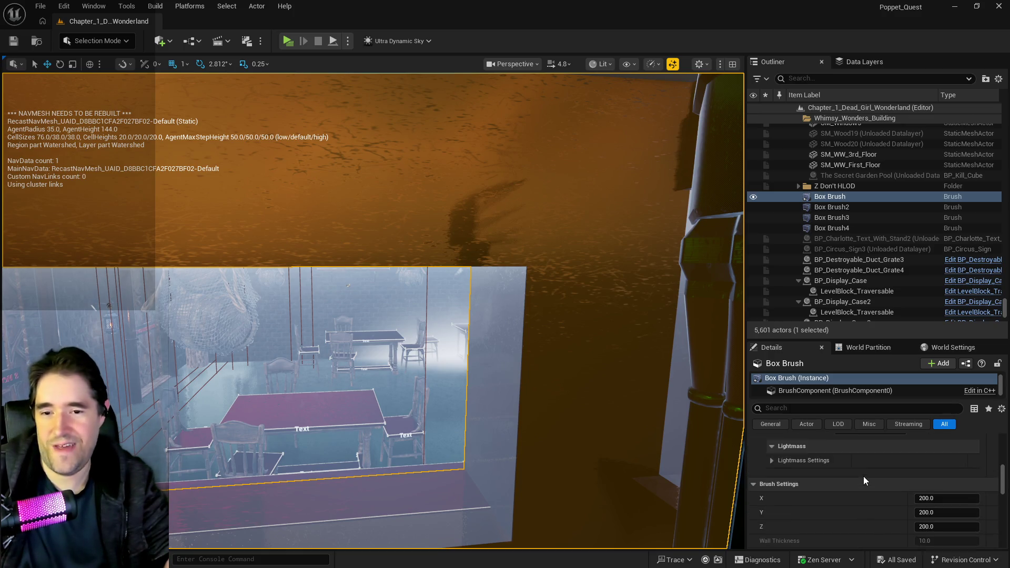
{"action": "left_click", "coordinate": [796, 526]}
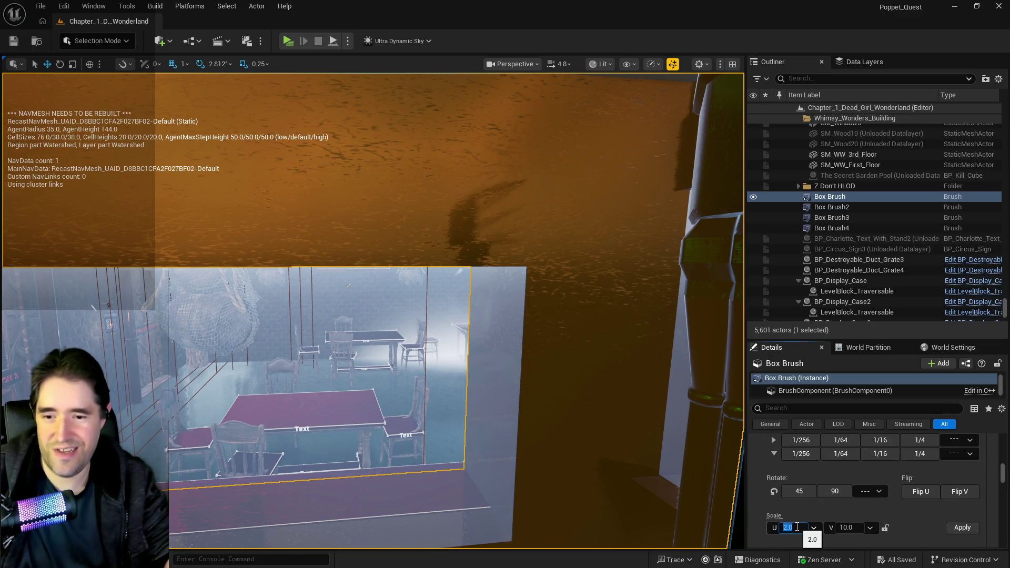
{"action": "type", "text": "10"}
{"action": "key", "text": "Return"}
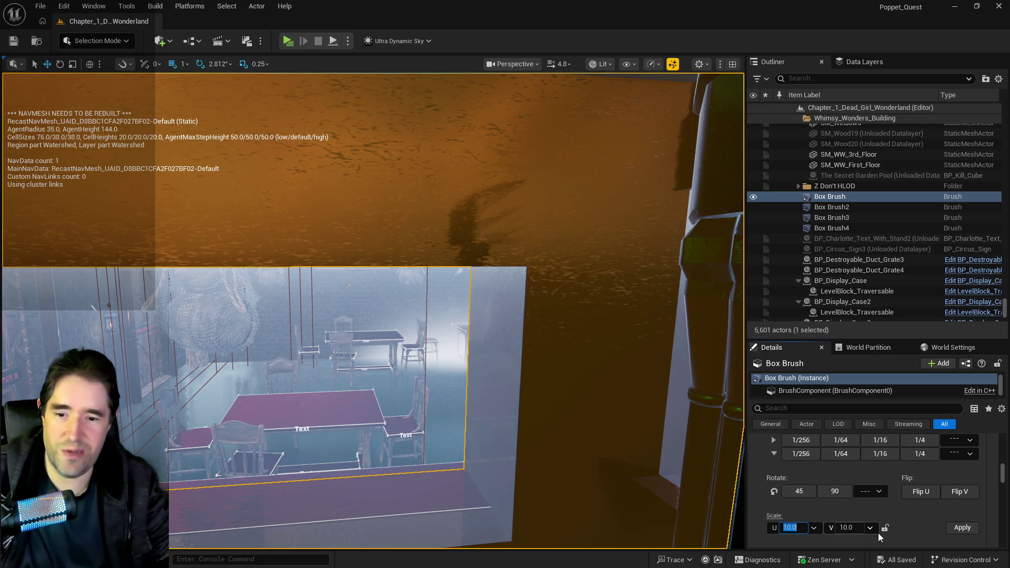
{"action": "left_click", "coordinate": [886, 528]}
{"action": "left_click", "coordinate": [961, 527]}
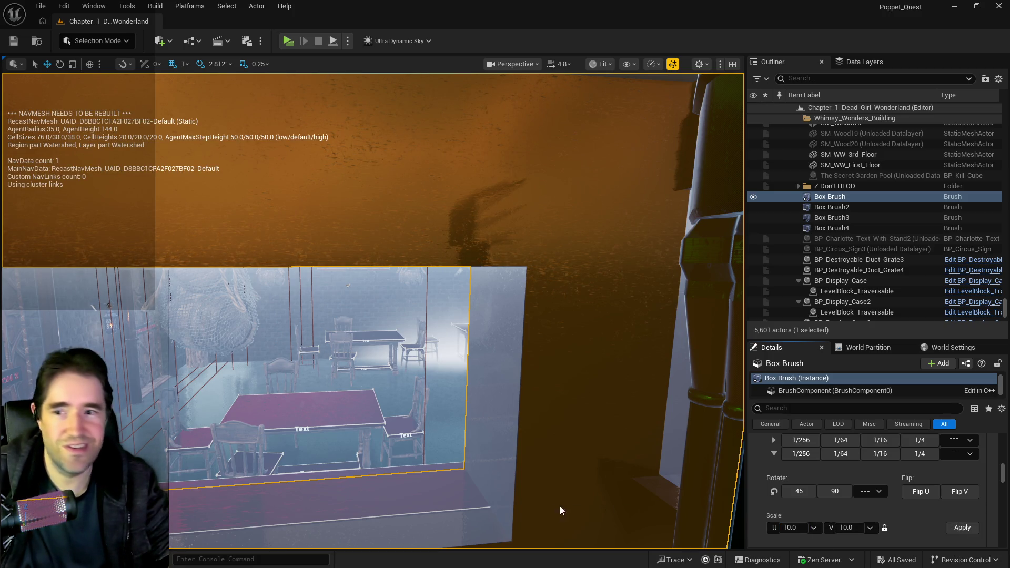
{"action": "left_click_drag", "start_coordinate": [557, 505], "coordinate": [557, 505]}
{"action": "left_click_drag", "start_coordinate": [552, 462], "coordinate": [540, 433]}
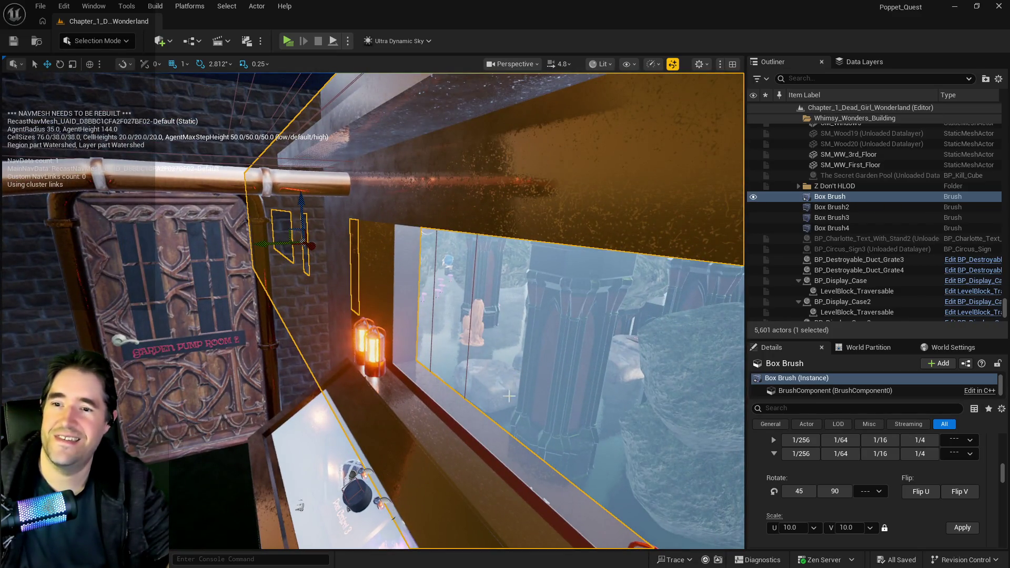
{"action": "left_click_drag", "start_coordinate": [508, 404], "coordinate": [509, 404]}
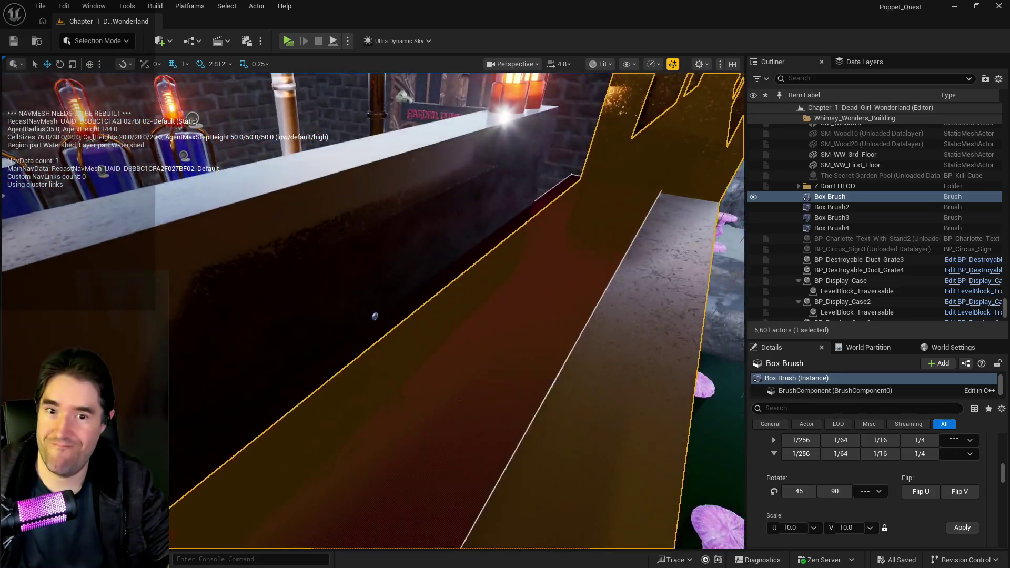
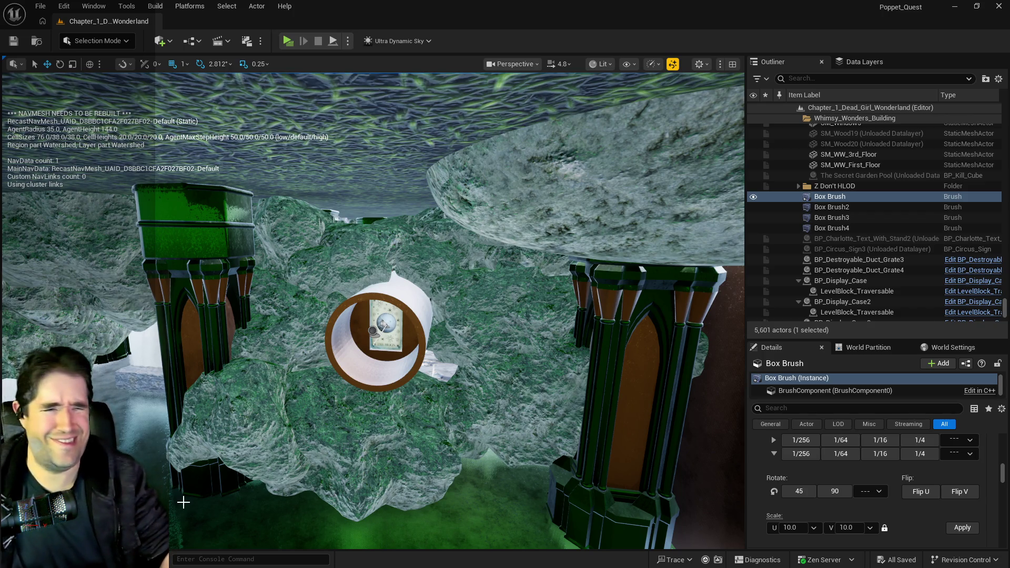
Select the copper pipe BP_Pipe_Spline3 and look over the pool and rocks
{"action": "left_click_drag", "start_coordinate": [189, 499], "coordinate": [147, 436]}
{"action": "left_click", "coordinate": [483, 328]}
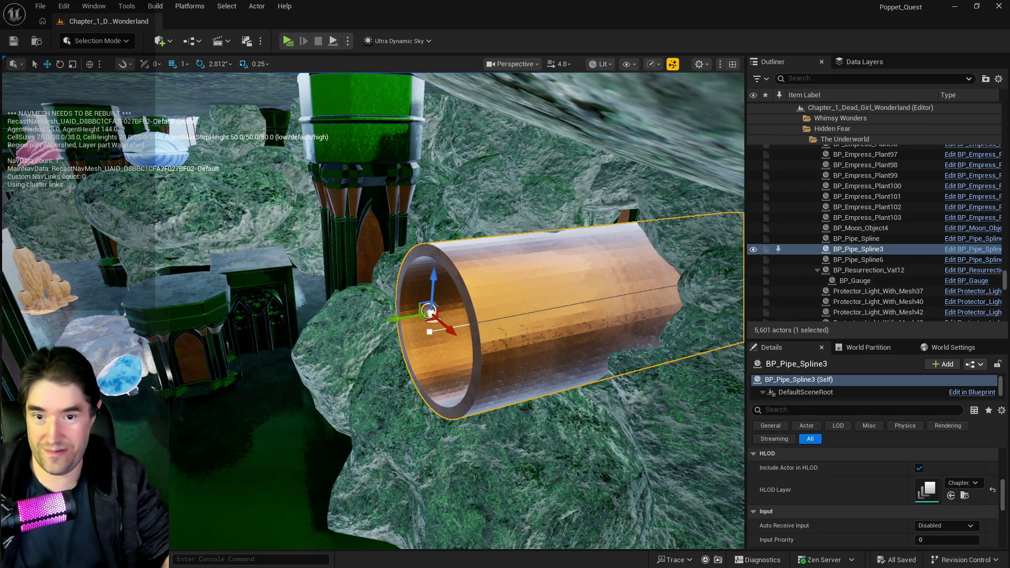
{"action": "left_click_drag", "start_coordinate": [444, 386], "coordinate": [432, 368]}
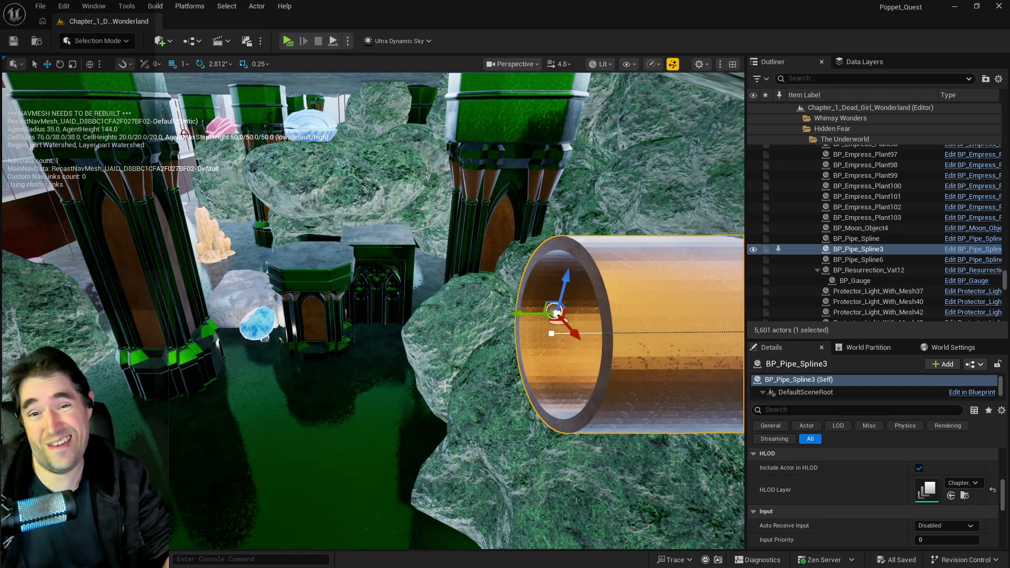
{"action": "left_click_drag", "start_coordinate": [701, 310], "coordinate": [419, 400]}
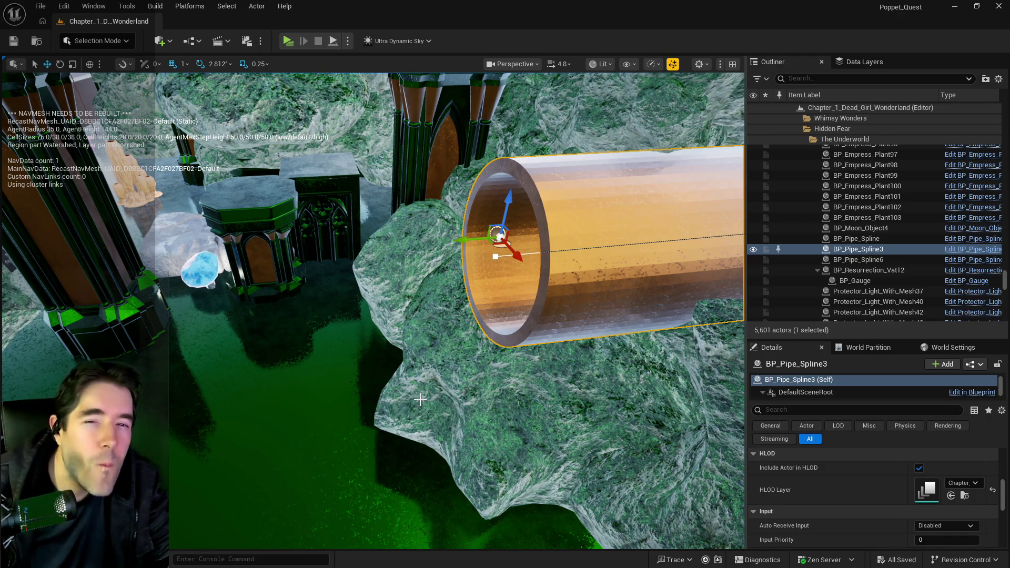
{"action": "left_click_drag", "start_coordinate": [419, 399], "coordinate": [420, 399]}
{"action": "left_click_drag", "start_coordinate": [347, 442], "coordinate": [347, 442]}
Select the other pipe, BP_Pipe_Spline6, and frame it in the view
{"action": "scroll", "coordinate": [258, 383], "scroll_direction": "up", "scroll_amount": 3}
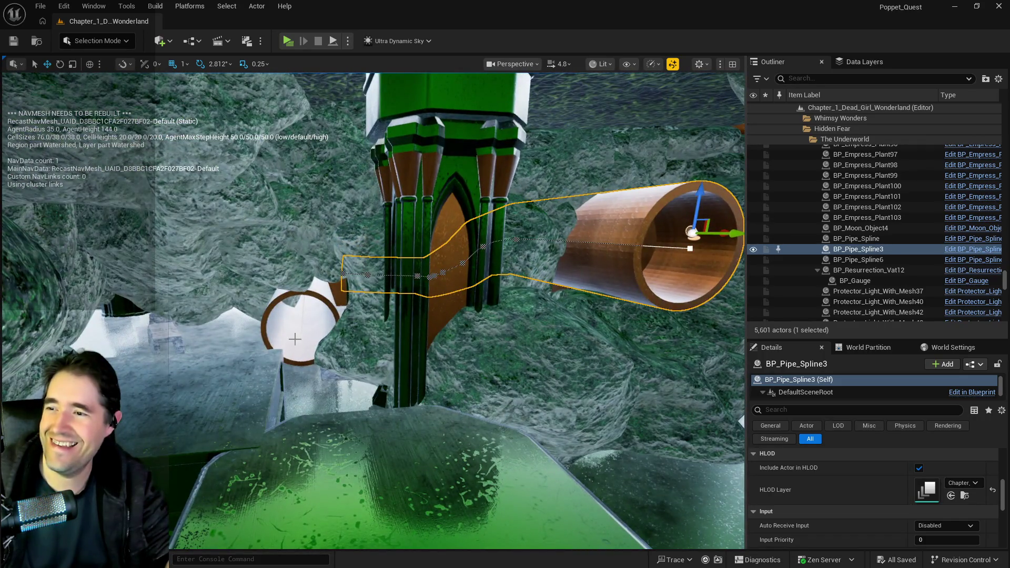
{"action": "left_click", "coordinate": [295, 339]}
{"action": "left_click_drag", "start_coordinate": [295, 338], "coordinate": [287, 344]}
{"action": "left_click_drag", "start_coordinate": [209, 284], "coordinate": [370, 171]}
{"action": "key", "text": "f"}
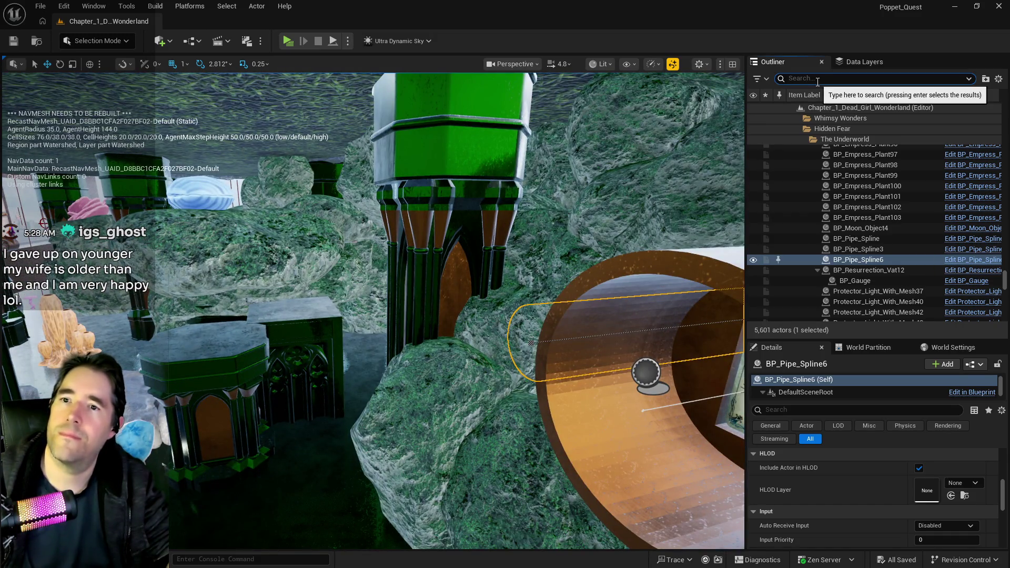
Filter the Data Layers list by 'secret' and load DL_C2_The_Secret_Garden
{"action": "left_click", "coordinate": [863, 63]}
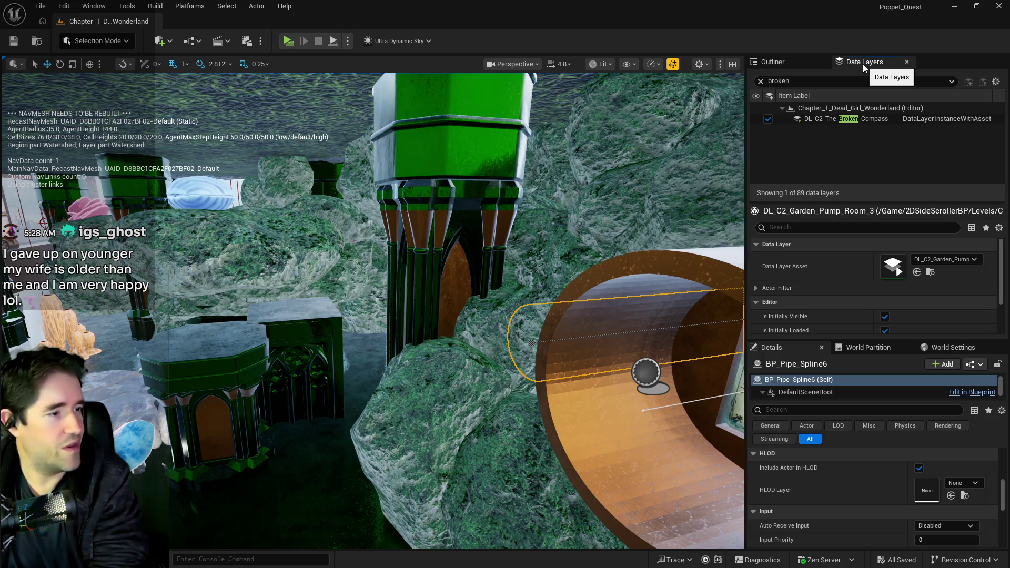
{"action": "double_click", "coordinate": [777, 81]}
{"action": "type", "text": "secret"}
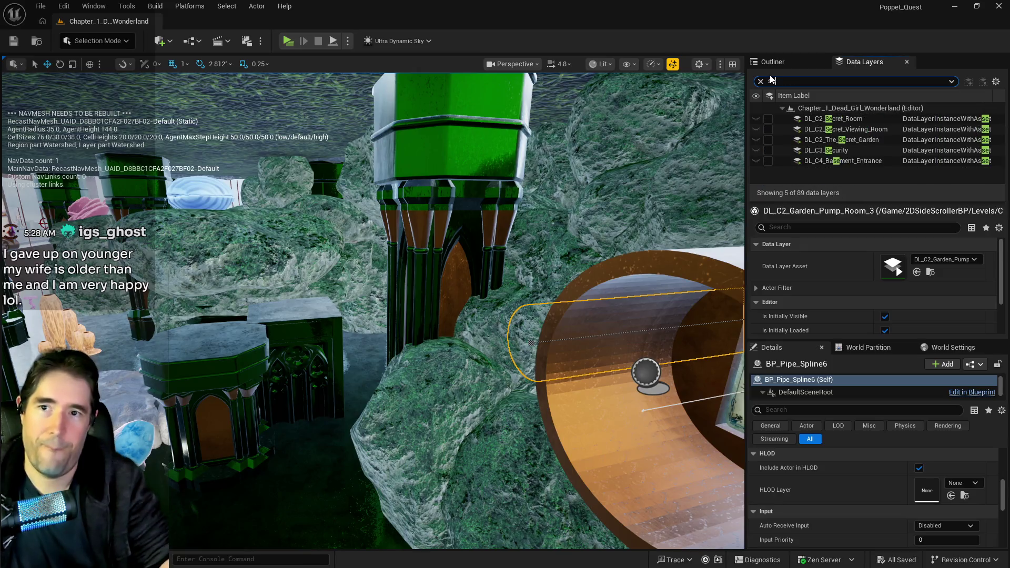
{"action": "left_click", "coordinate": [768, 140]}
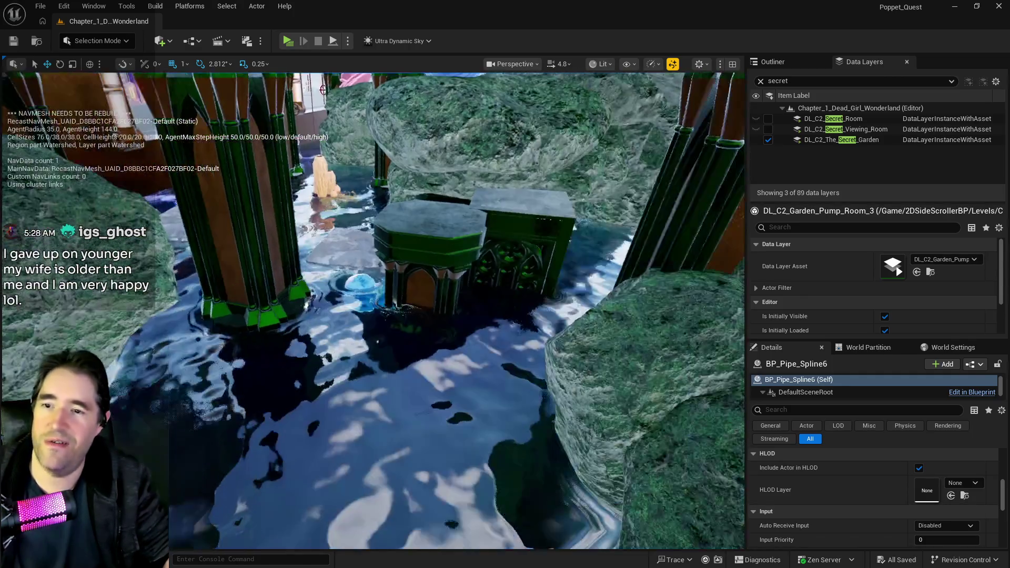
{"action": "left_click", "coordinate": [375, 368]}
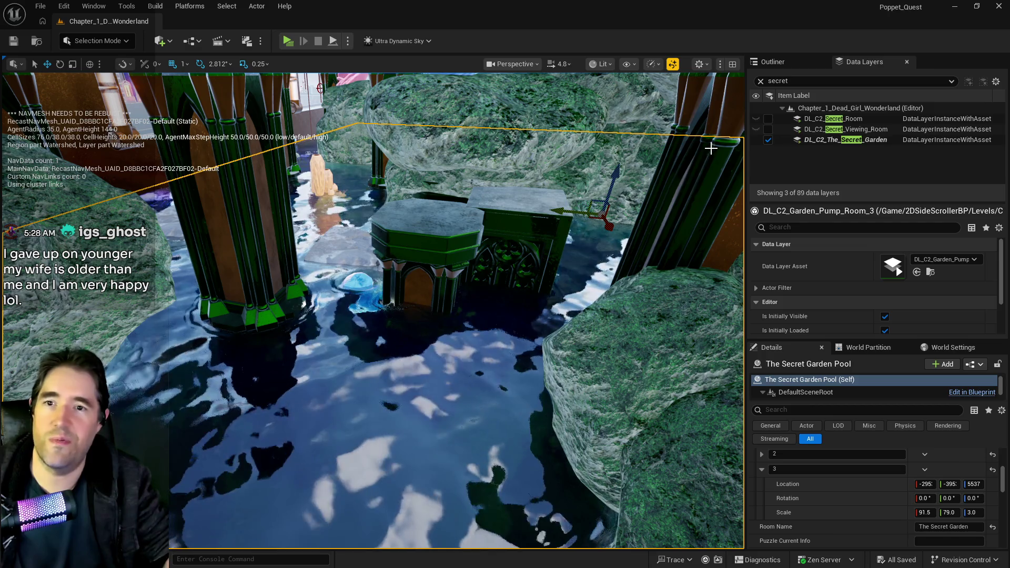
Clear the data layer filter and make DL_C2_The_Underworld the current data layer
{"action": "left_click", "coordinate": [760, 81]}
{"action": "scroll", "coordinate": [815, 175], "scroll_direction": "down", "scroll_amount": 10}
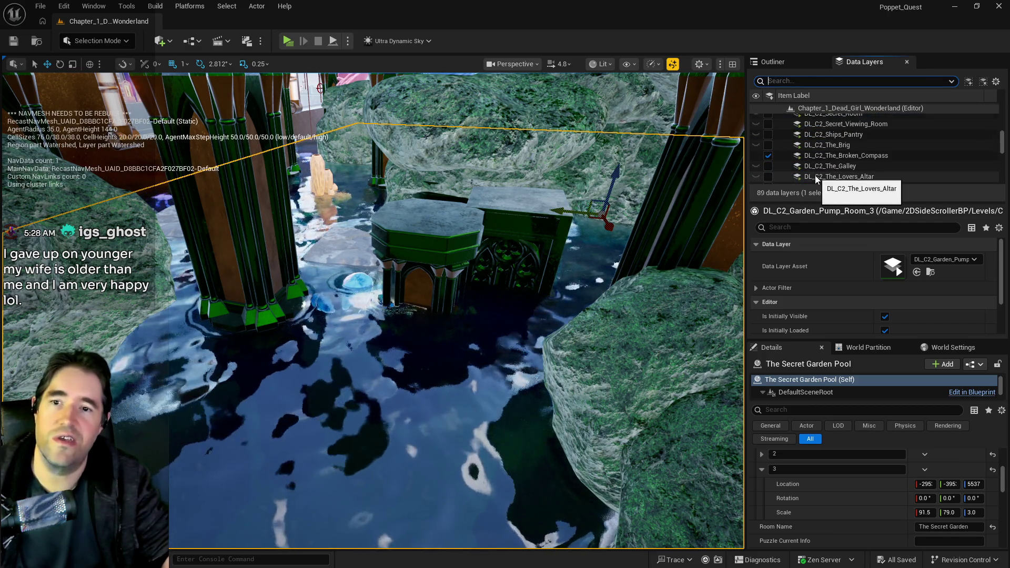
{"action": "scroll", "coordinate": [815, 175], "scroll_direction": "down", "scroll_amount": 3}
{"action": "left_click", "coordinate": [824, 159]}
{"action": "right_click", "coordinate": [824, 159]}
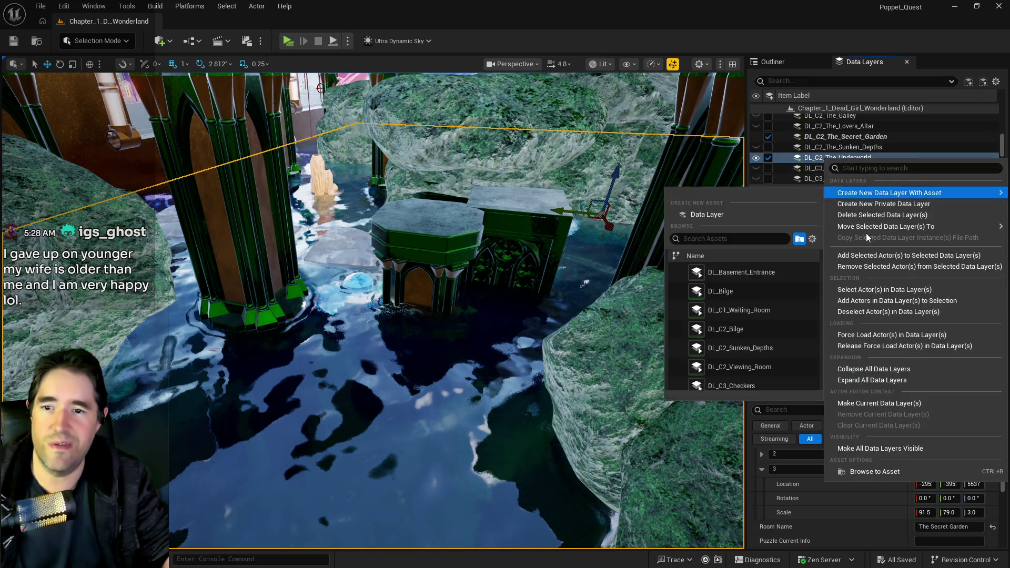
{"action": "left_click", "coordinate": [866, 254]}
{"action": "mouse_move", "coordinate": [544, 276]}
{"action": "left_mouse_down"}
{"action": "mouse_move", "coordinate": [505, 210]}
{"action": "mouse_move", "coordinate": [500, 242]}
{"action": "mouse_move", "coordinate": [493, 233]}
{"action": "mouse_move", "coordinate": [541, 278]}
{"action": "left_mouse_up"}
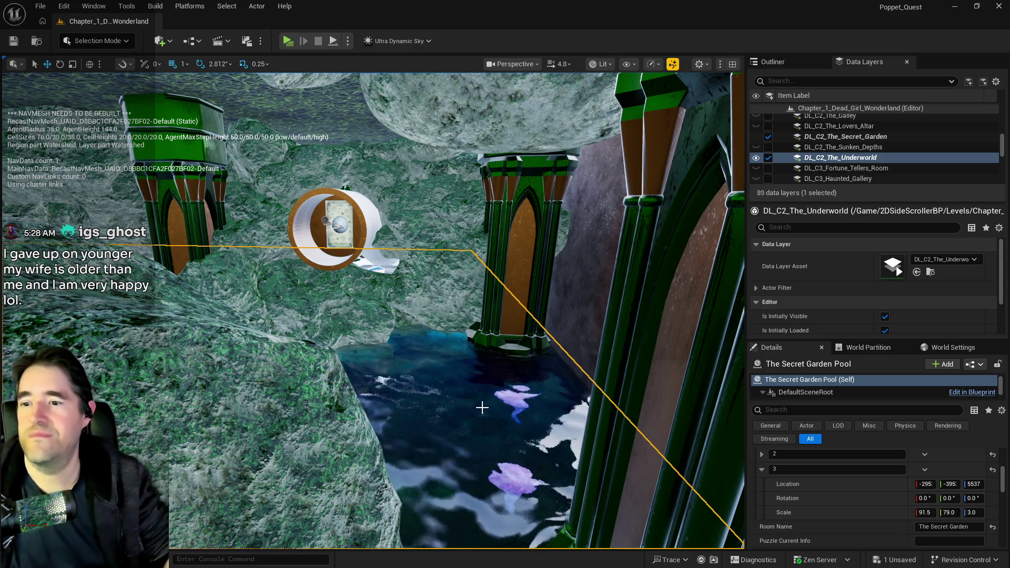
{"action": "scroll", "coordinate": [855, 527], "scroll_direction": "up", "scroll_amount": 1}
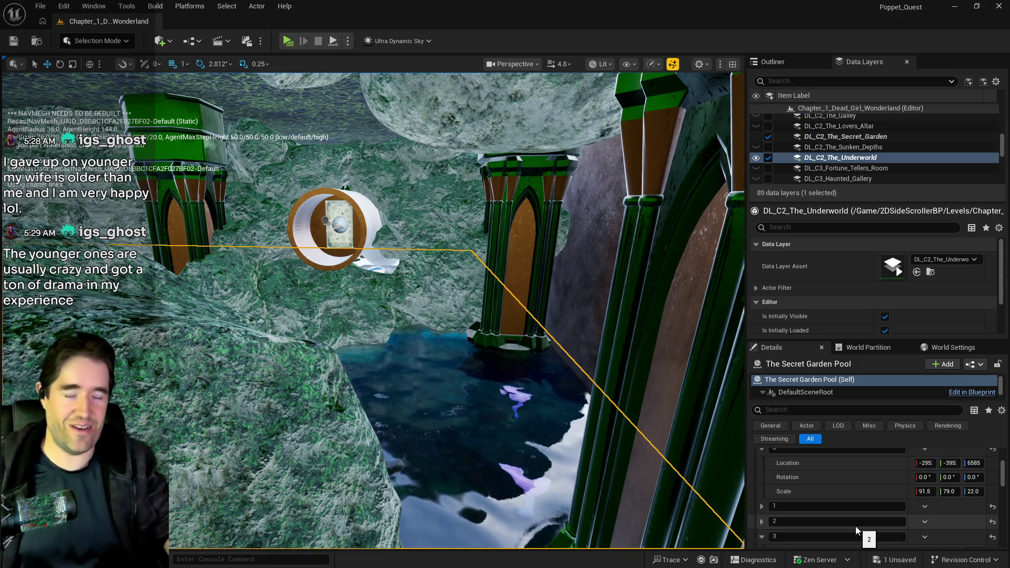
{"action": "mouse_move", "coordinate": [456, 467]}
{"action": "left_mouse_down"}
{"action": "mouse_move", "coordinate": [462, 447]}
{"action": "mouse_move", "coordinate": [468, 457]}
{"action": "mouse_move", "coordinate": [457, 467]}
{"action": "left_mouse_up"}
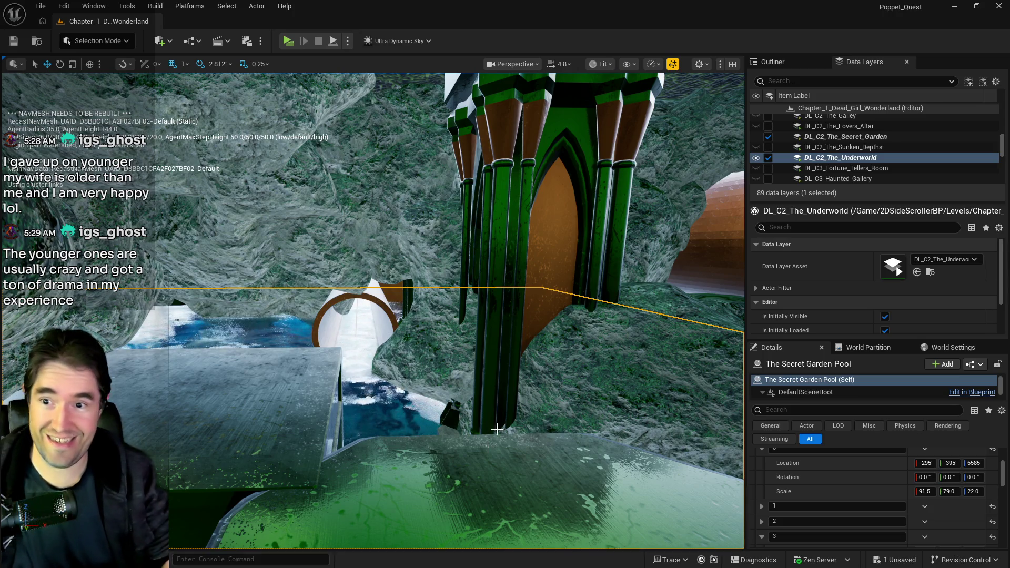
{"action": "left_click_drag", "start_coordinate": [456, 466], "coordinate": [435, 470]}
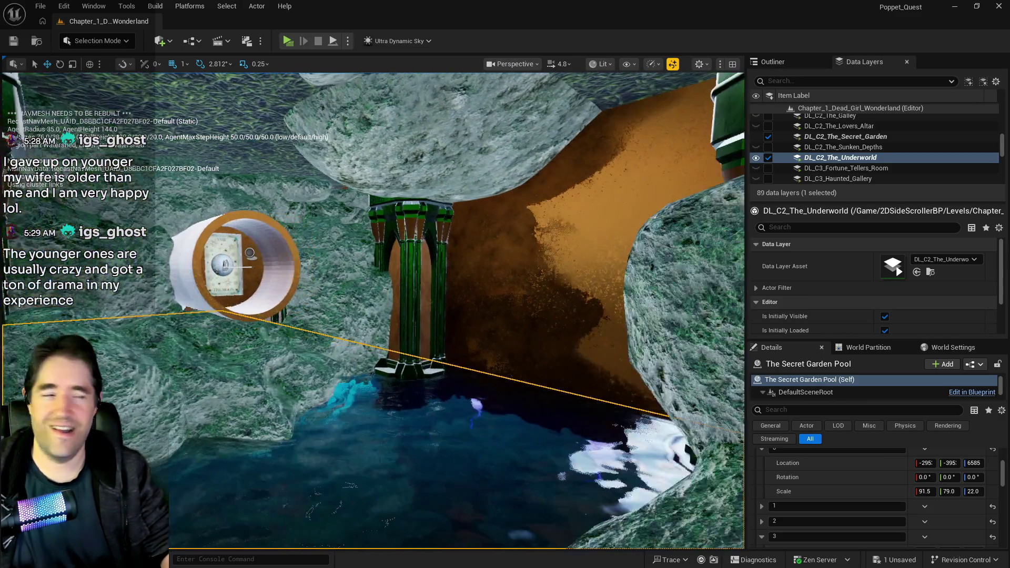
{"action": "left_click_drag", "start_coordinate": [436, 471], "coordinate": [426, 468]}
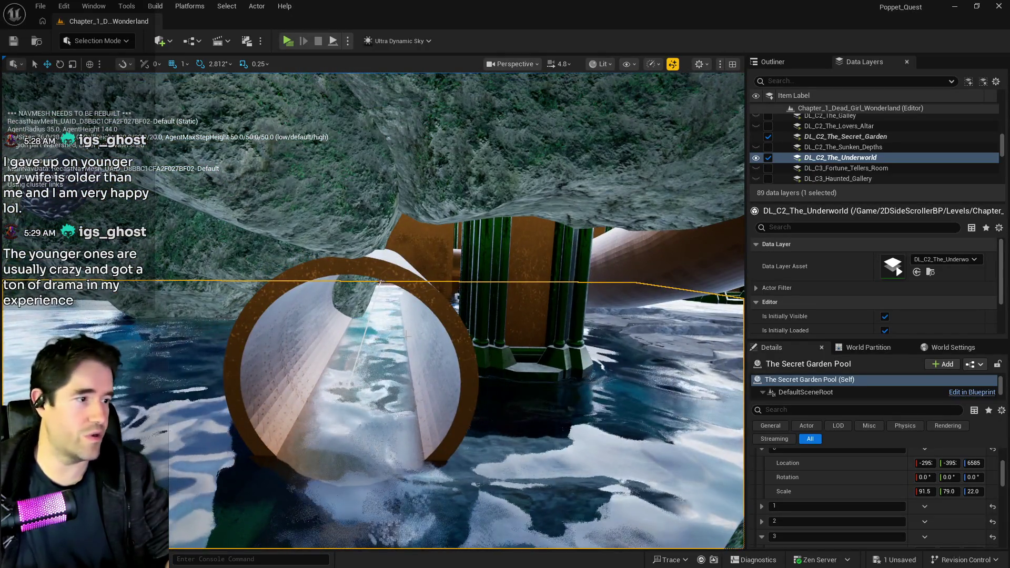
{"action": "left_click", "coordinate": [379, 283]}
{"action": "left_click", "coordinate": [426, 256]}
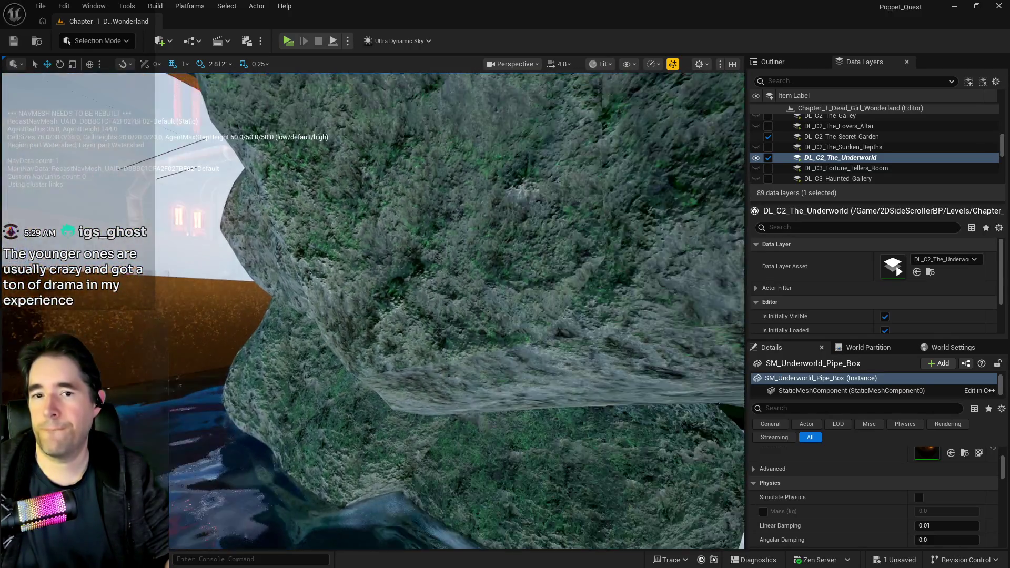
{"action": "key", "text": "f"}
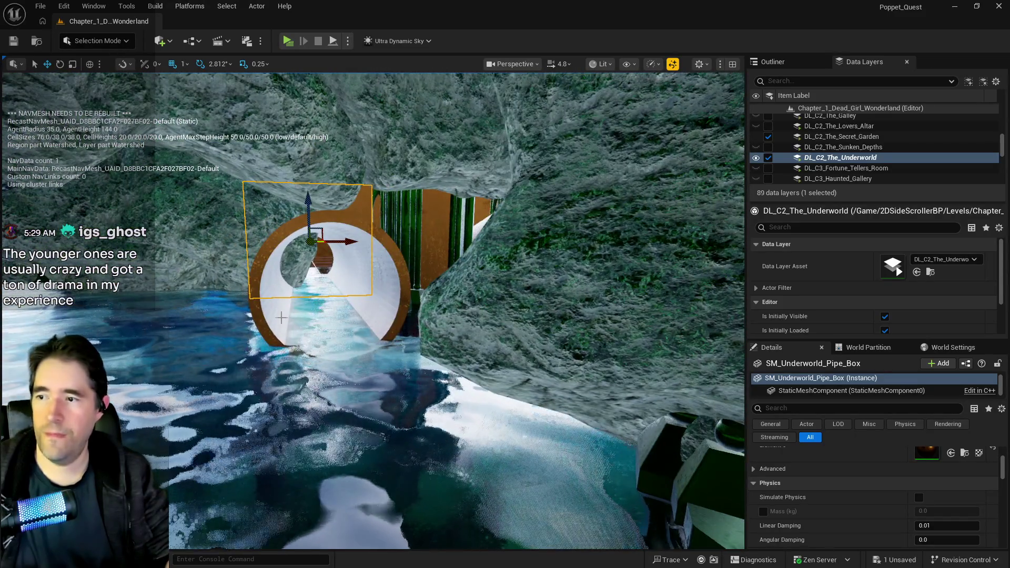
{"action": "left_click", "coordinate": [282, 317]}
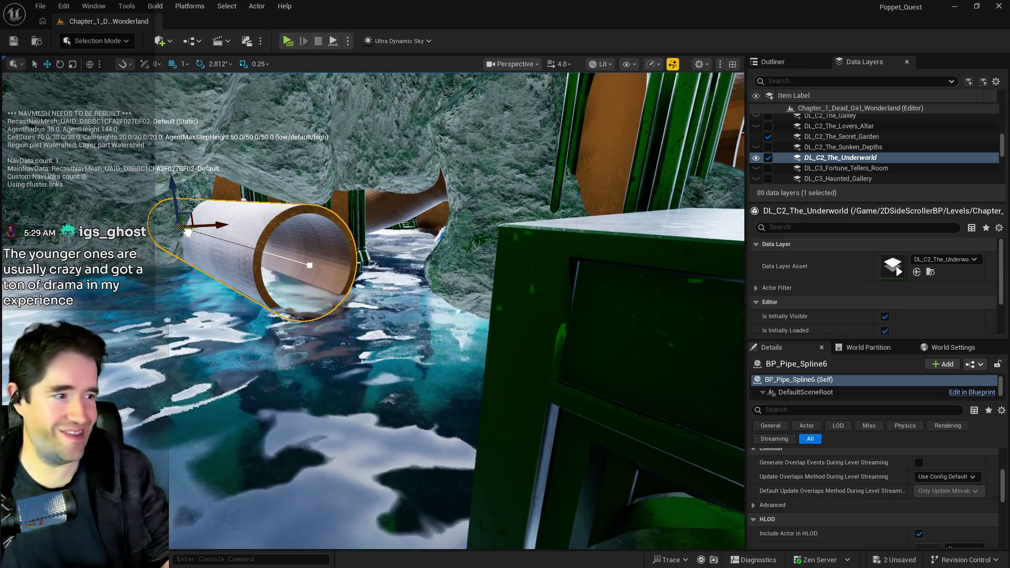
{"action": "left_click_drag", "start_coordinate": [187, 232], "coordinate": [295, 288], "text": "alt"}
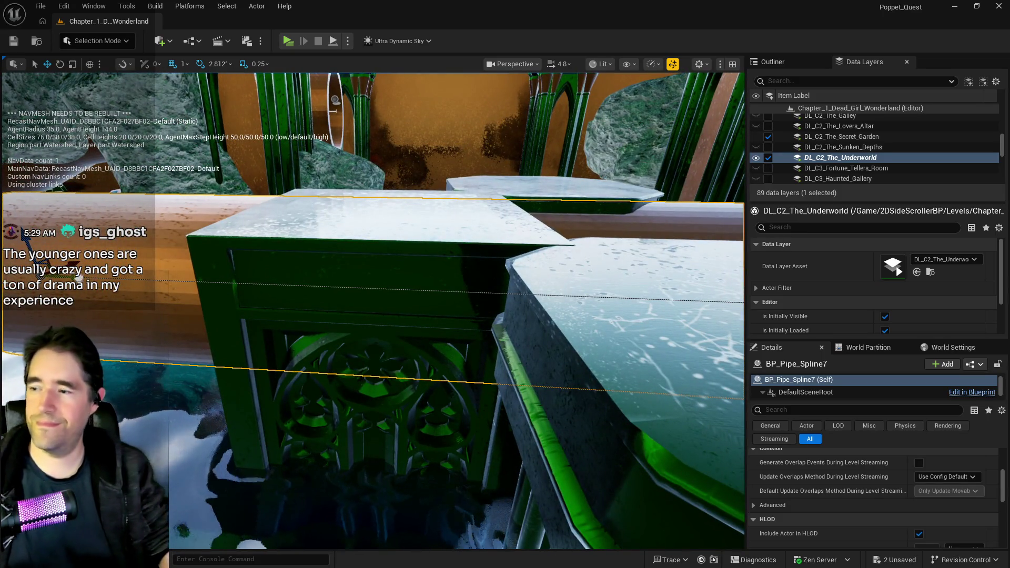
{"action": "mouse_move", "coordinate": [567, 373]}
{"action": "left_mouse_down"}
{"action": "mouse_move", "coordinate": [492, 329]}
{"action": "mouse_move", "coordinate": [365, 332]}
{"action": "left_mouse_up"}
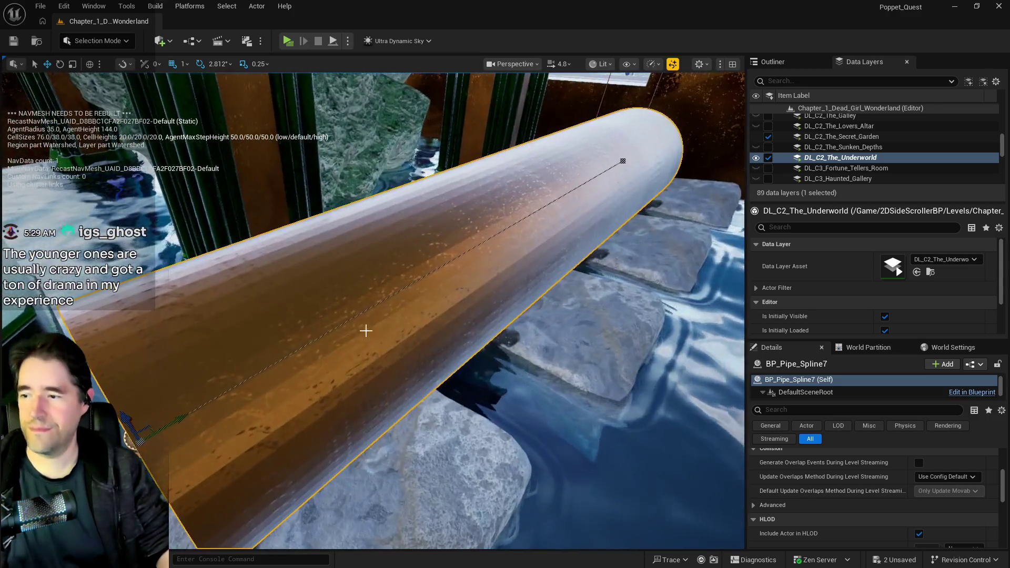
{"action": "left_click_drag", "start_coordinate": [173, 387], "coordinate": [174, 388]}
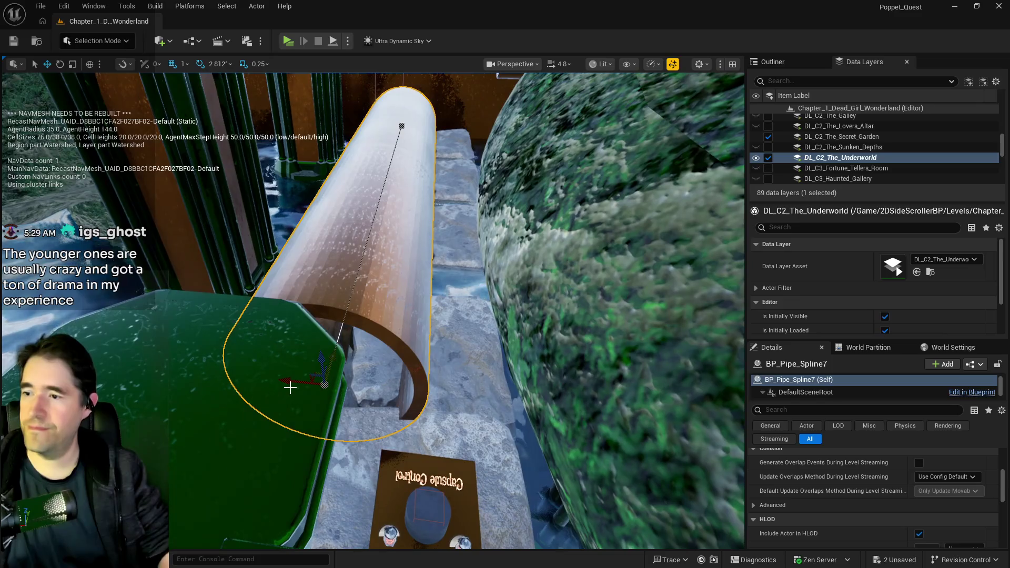
{"action": "mouse_move", "coordinate": [271, 158]}
{"action": "left_mouse_down"}
{"action": "mouse_move", "coordinate": [46, 320]}
{"action": "mouse_move", "coordinate": [389, 330]}
{"action": "mouse_move", "coordinate": [546, 321]}
{"action": "mouse_move", "coordinate": [583, 347]}
{"action": "left_mouse_up"}
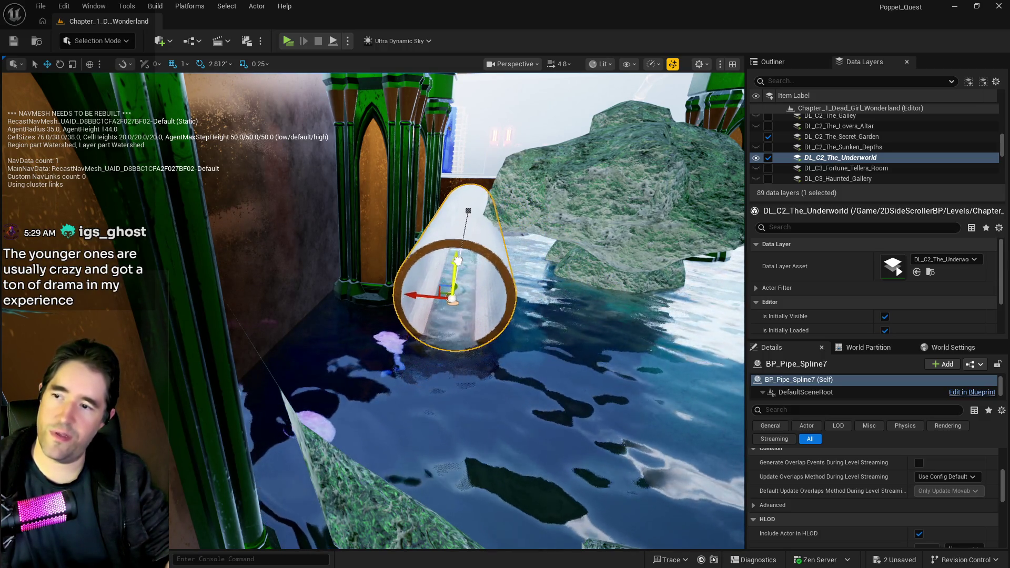
{"action": "left_click_drag", "start_coordinate": [458, 251], "coordinate": [447, 115]}
{"action": "left_click_drag", "start_coordinate": [536, 273], "coordinate": [329, 274]}
{"action": "left_click_drag", "start_coordinate": [170, 206], "coordinate": [170, 206]}
{"action": "left_click_drag", "start_coordinate": [245, 235], "coordinate": [246, 235]}
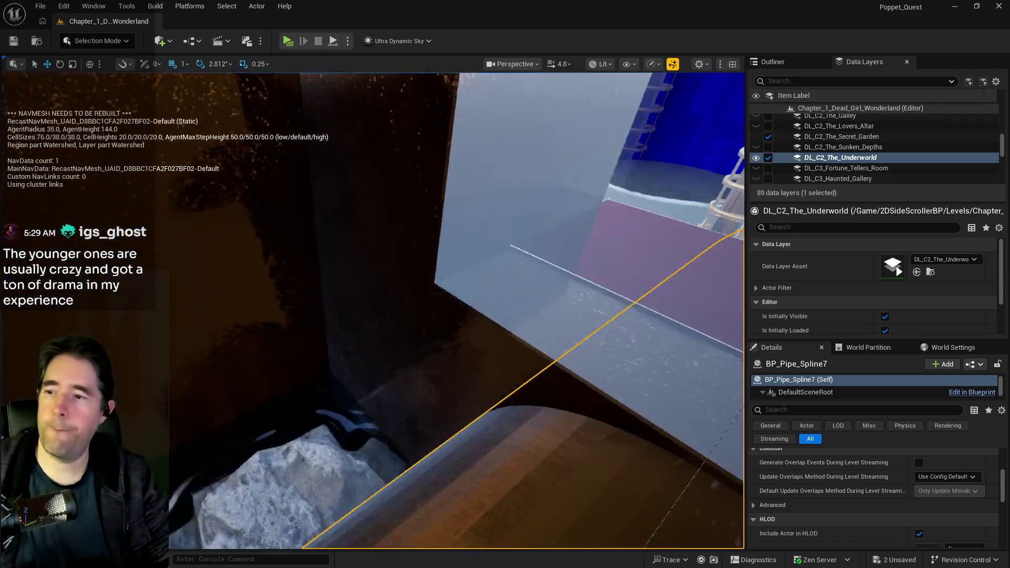
{"action": "left_click_drag", "start_coordinate": [246, 235], "coordinate": [245, 235]}
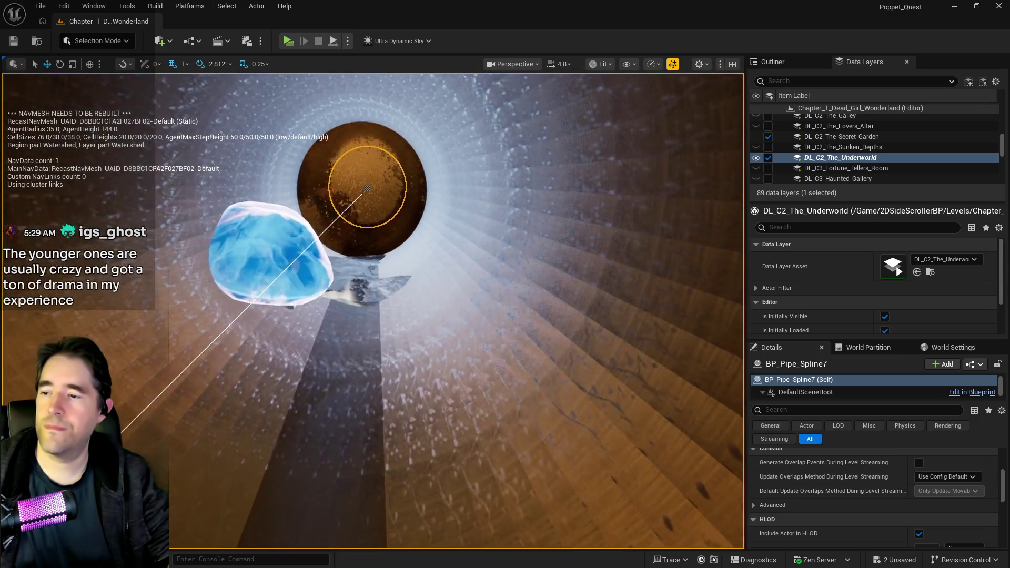
{"action": "left_click_drag", "start_coordinate": [223, 254], "coordinate": [223, 254]}
{"action": "left_click_drag", "start_coordinate": [358, 308], "coordinate": [359, 295]}
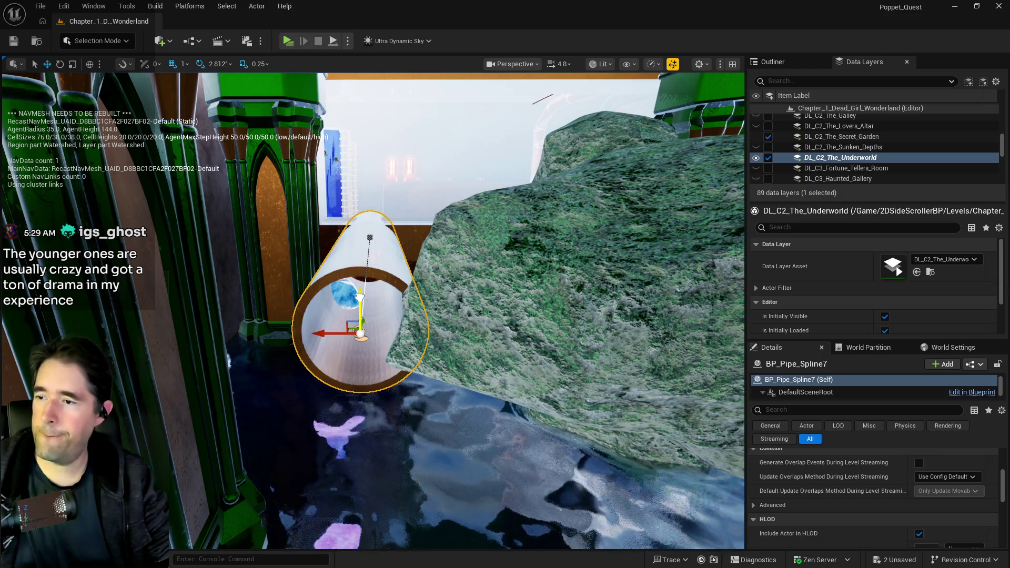
{"action": "scroll", "coordinate": [360, 296], "scroll_direction": "up", "scroll_amount": 10}
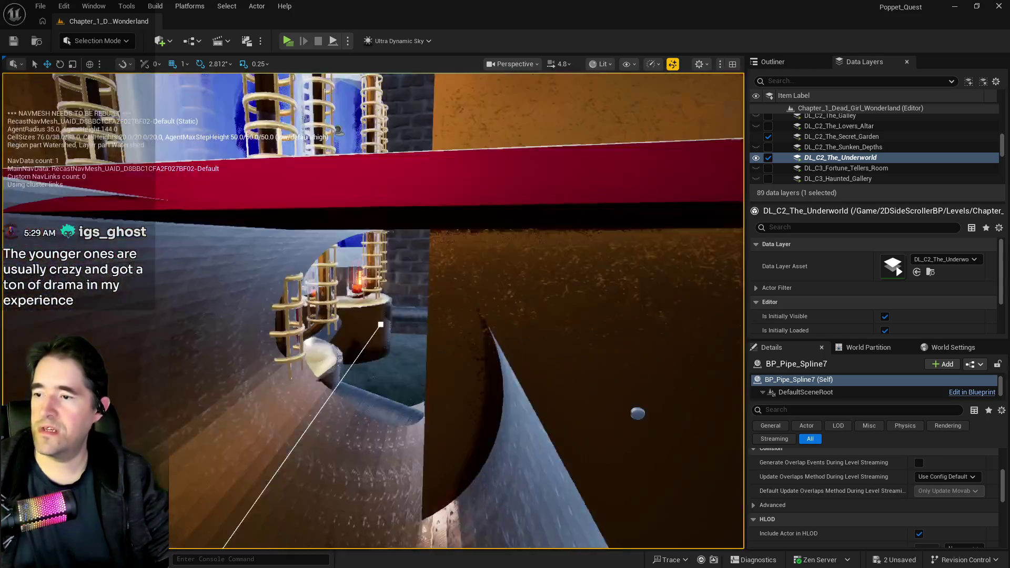
{"action": "scroll", "coordinate": [360, 296], "scroll_direction": "down", "scroll_amount": 10}
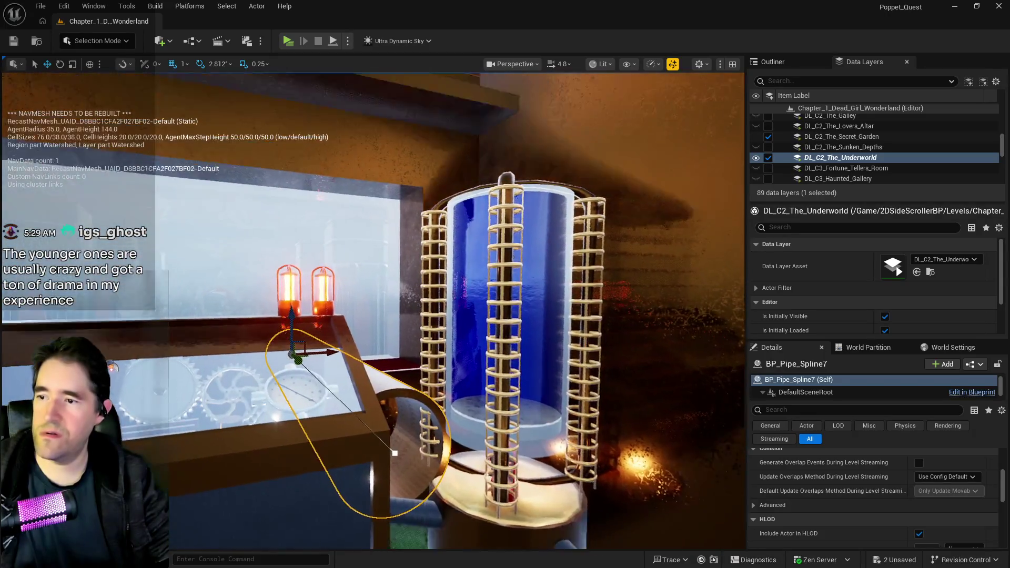
{"action": "scroll", "coordinate": [360, 296], "scroll_direction": "up", "scroll_amount": 5}
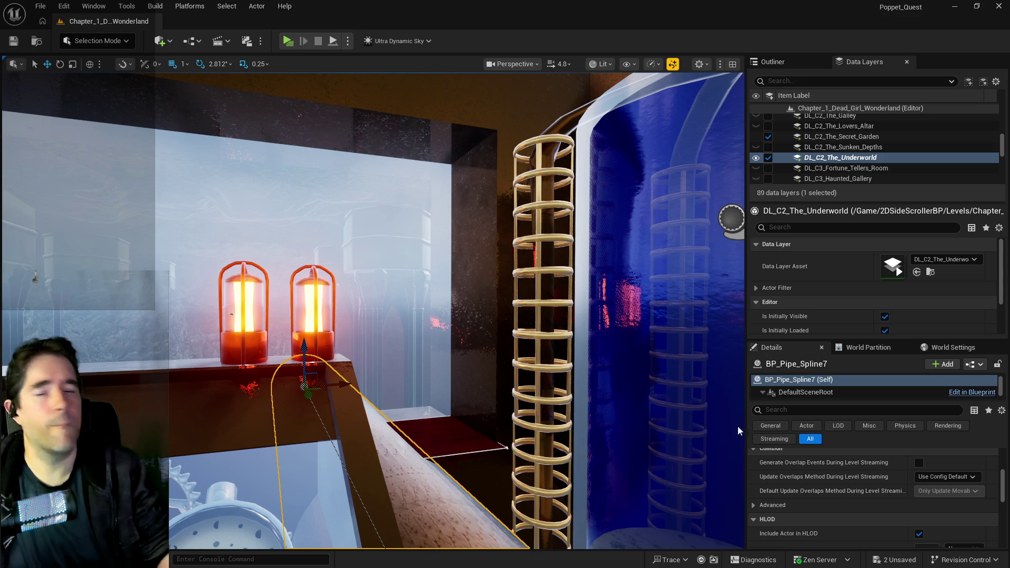
{"action": "key", "text": "f"}
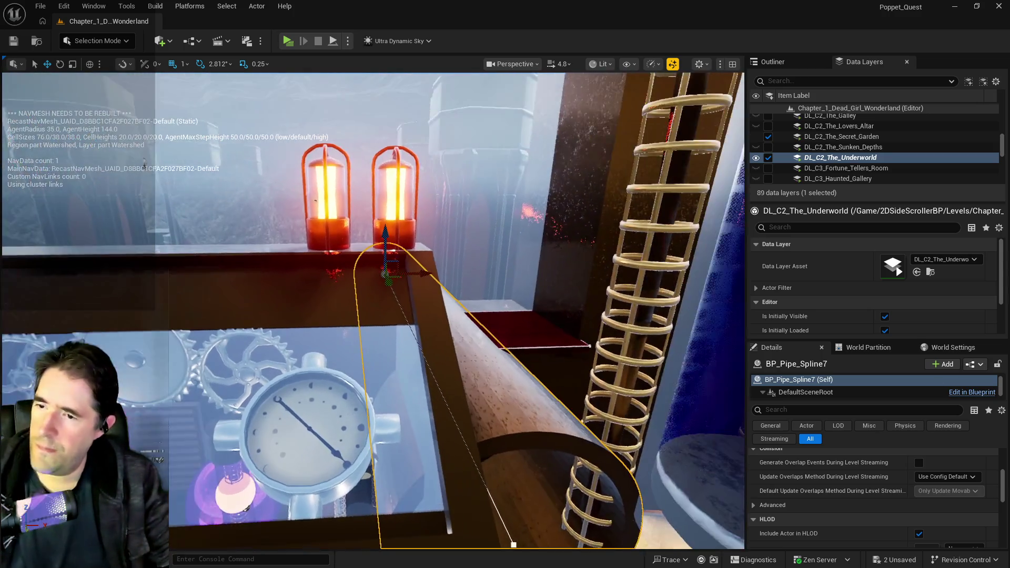
Give the cylinder brush 60 sides
{"action": "left_click", "coordinate": [565, 259]}
{"action": "left_click", "coordinate": [565, 260], "text": "ctrl"}
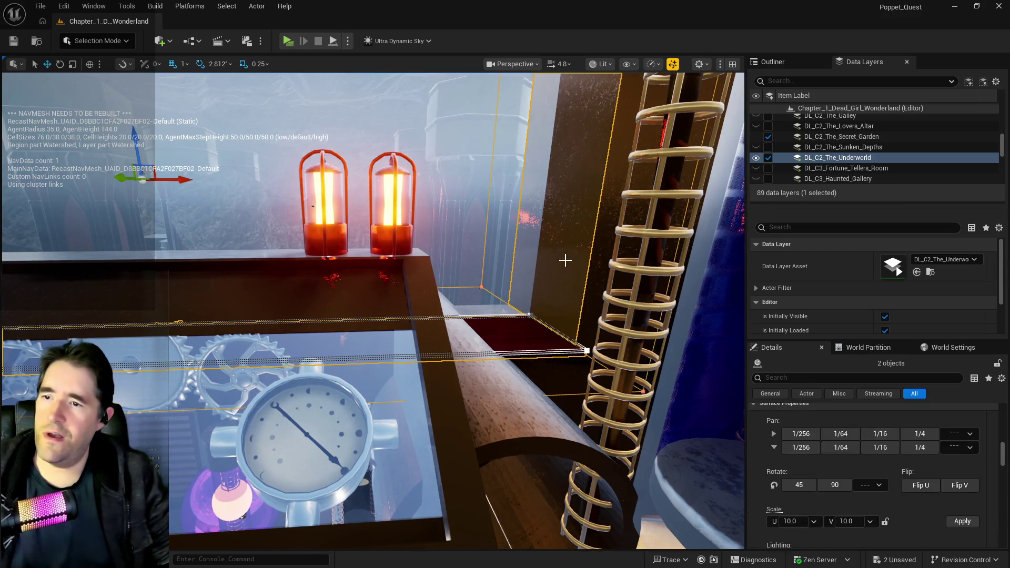
{"action": "key", "text": "f"}
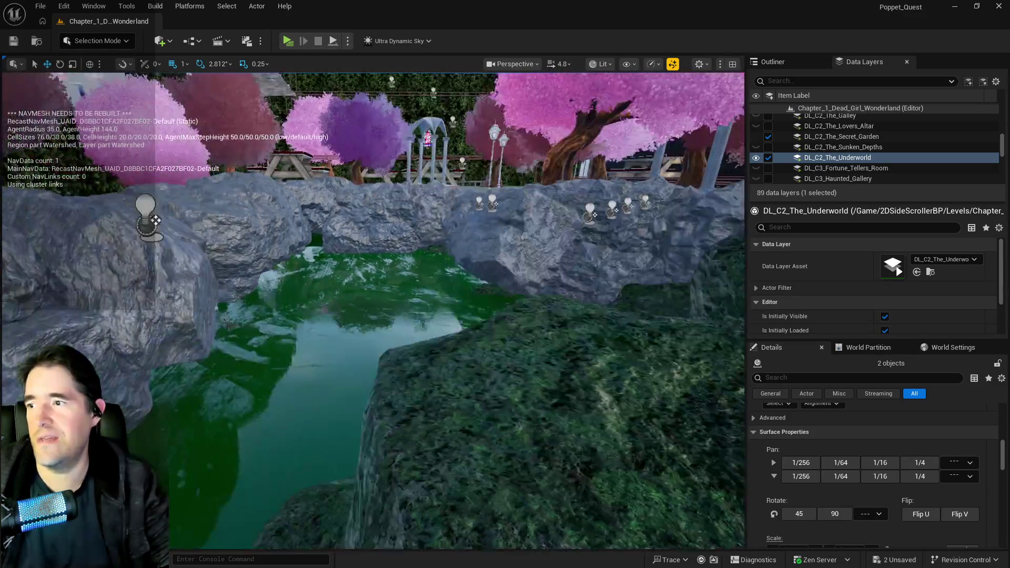
{"action": "key", "text": "s"}
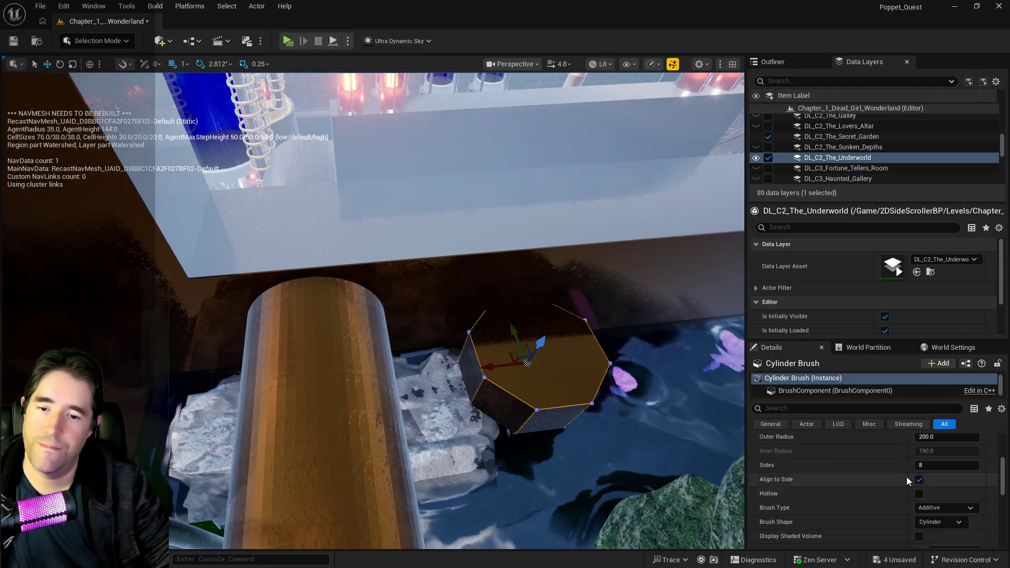
{"action": "type", "text": "60"}
{"action": "key", "text": "Return"}
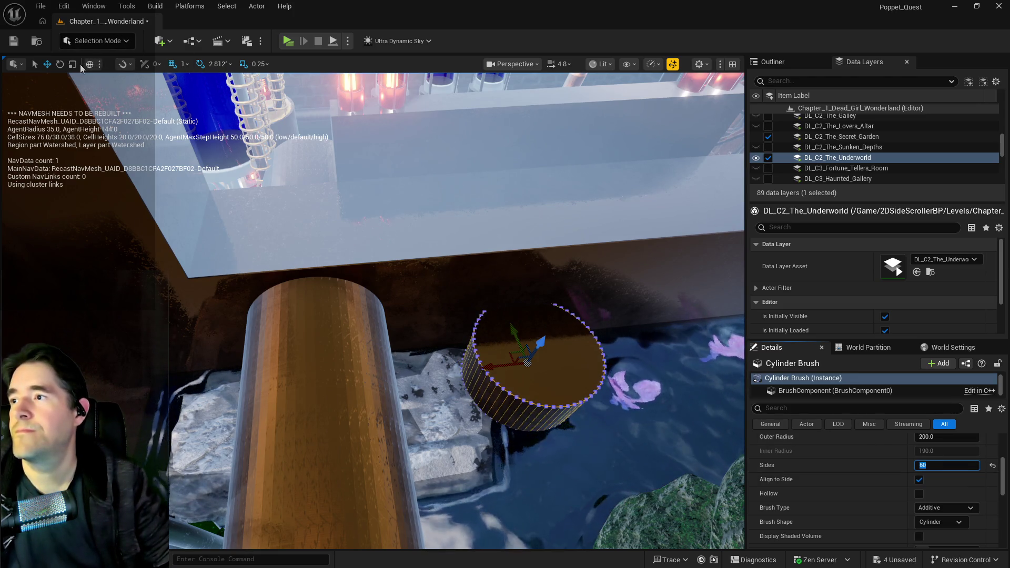
Turn the cylinder brush on its side and stretch it along its length
{"action": "left_click", "coordinate": [60, 64]}
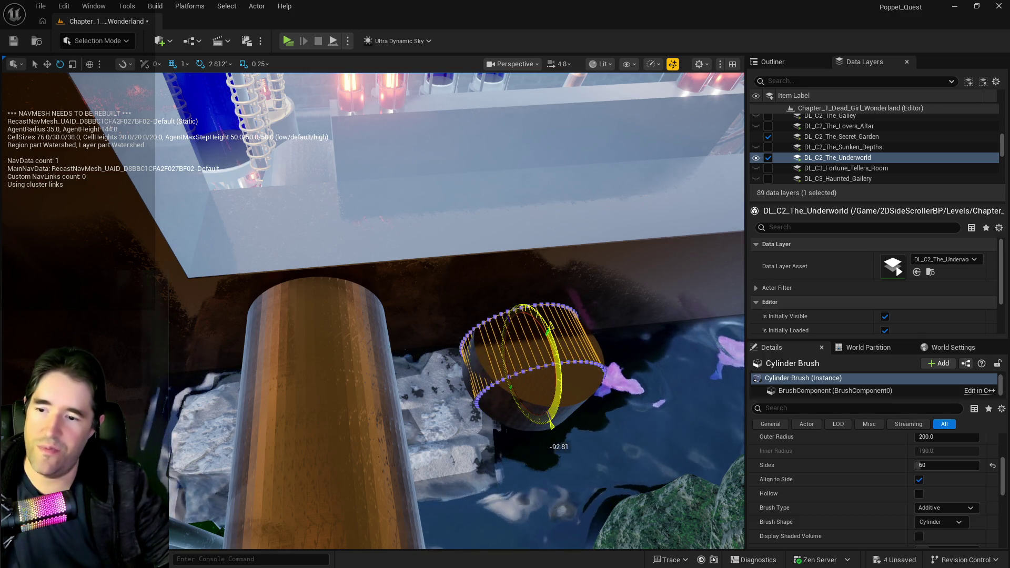
{"action": "key", "text": "w"}
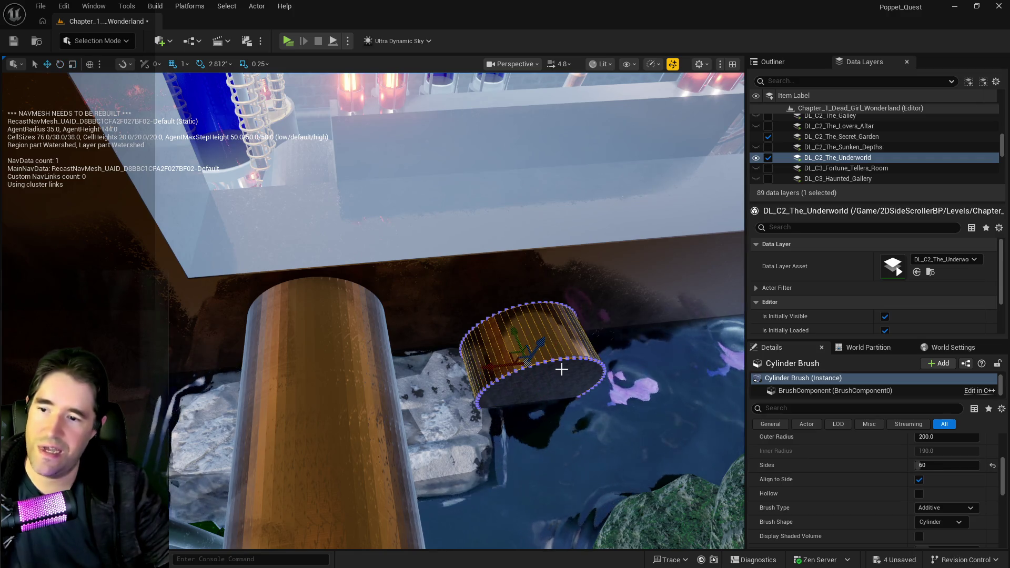
{"action": "key", "text": "r"}
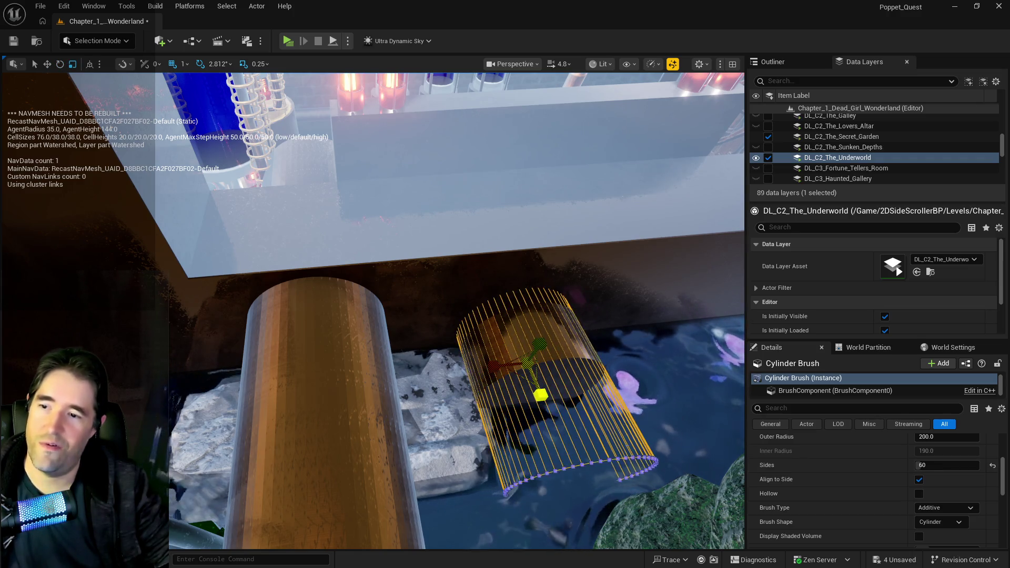
{"action": "left_click_drag", "start_coordinate": [540, 395], "coordinate": [552, 378]}
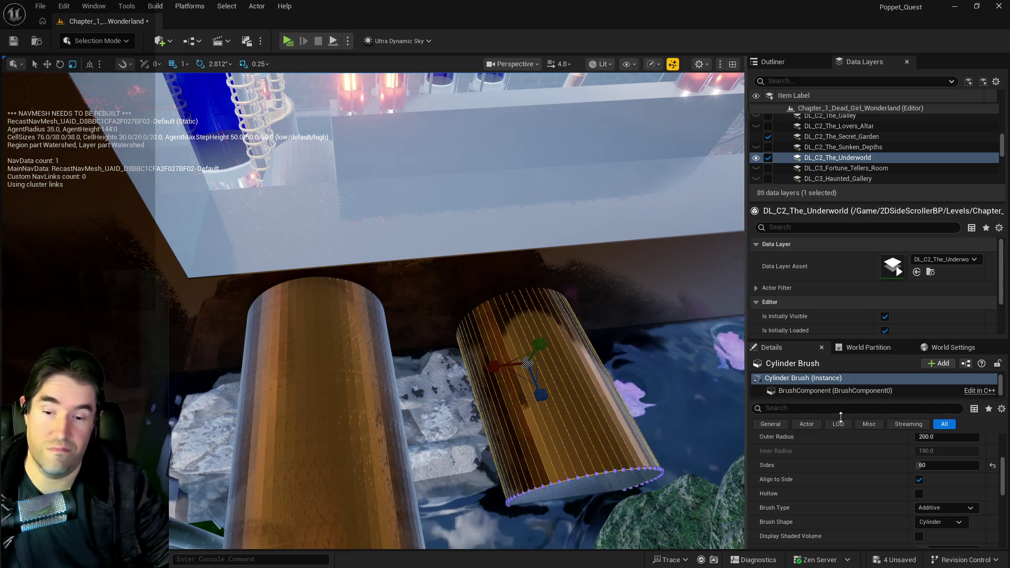
Make the cylinder brush Subtractive and move it into the wall to carve the tunnel
{"action": "left_click", "coordinate": [926, 508]}
{"action": "left_click", "coordinate": [929, 527]}
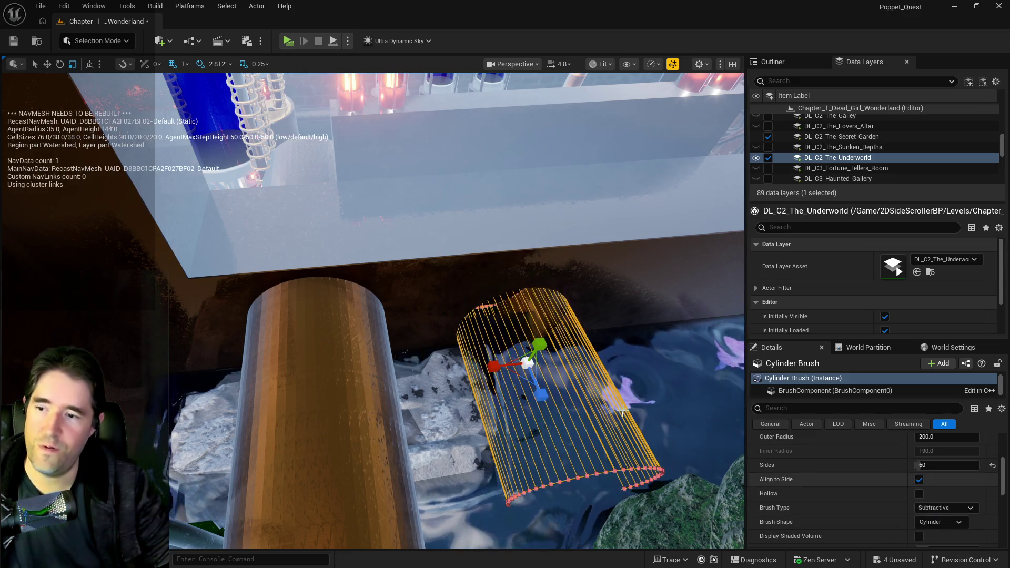
{"action": "key", "text": "w"}
{"action": "left_click_drag", "start_coordinate": [501, 366], "coordinate": [293, 389]}
{"action": "mouse_move", "coordinate": [510, 412]}
{"action": "left_mouse_down"}
{"action": "mouse_move", "coordinate": [421, 230]}
{"action": "mouse_move", "coordinate": [210, 348]}
{"action": "mouse_move", "coordinate": [243, 387]}
{"action": "mouse_move", "coordinate": [214, 499]}
{"action": "mouse_move", "coordinate": [529, 412]}
{"action": "mouse_move", "coordinate": [536, 316]}
{"action": "left_mouse_up"}
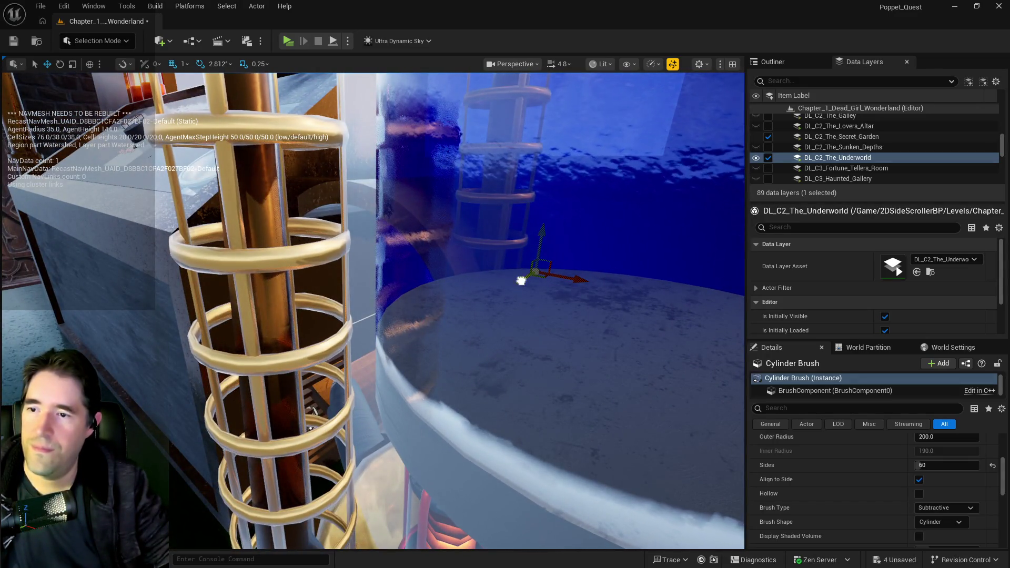
{"action": "mouse_move", "coordinate": [474, 284]}
{"action": "left_mouse_down"}
{"action": "mouse_move", "coordinate": [452, 315]}
{"action": "mouse_move", "coordinate": [415, 314]}
{"action": "left_mouse_up"}
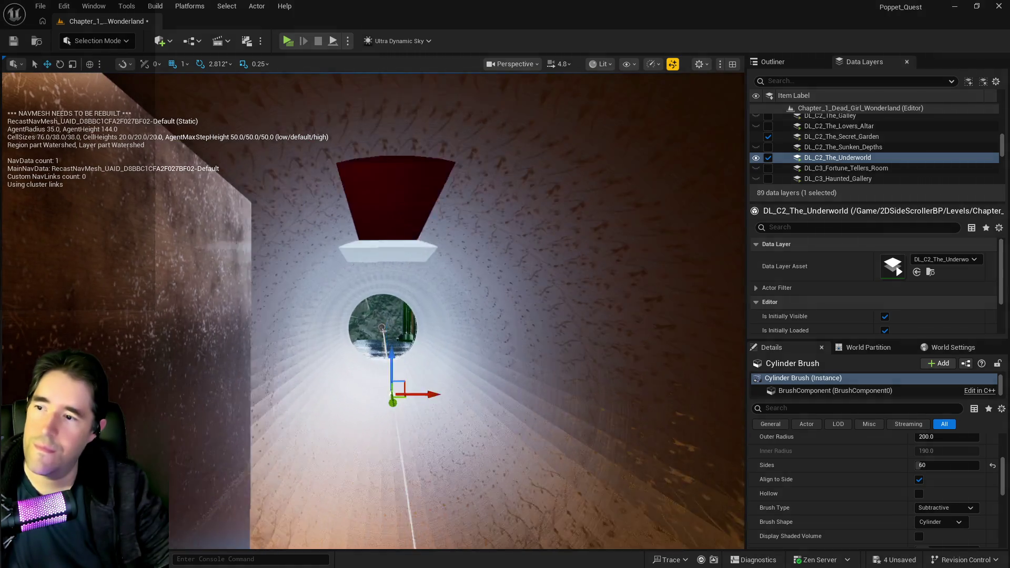
{"action": "mouse_move", "coordinate": [373, 310]}
{"action": "left_mouse_down"}
{"action": "mouse_move", "coordinate": [353, 260]}
{"action": "mouse_move", "coordinate": [321, 263]}
{"action": "left_mouse_up"}
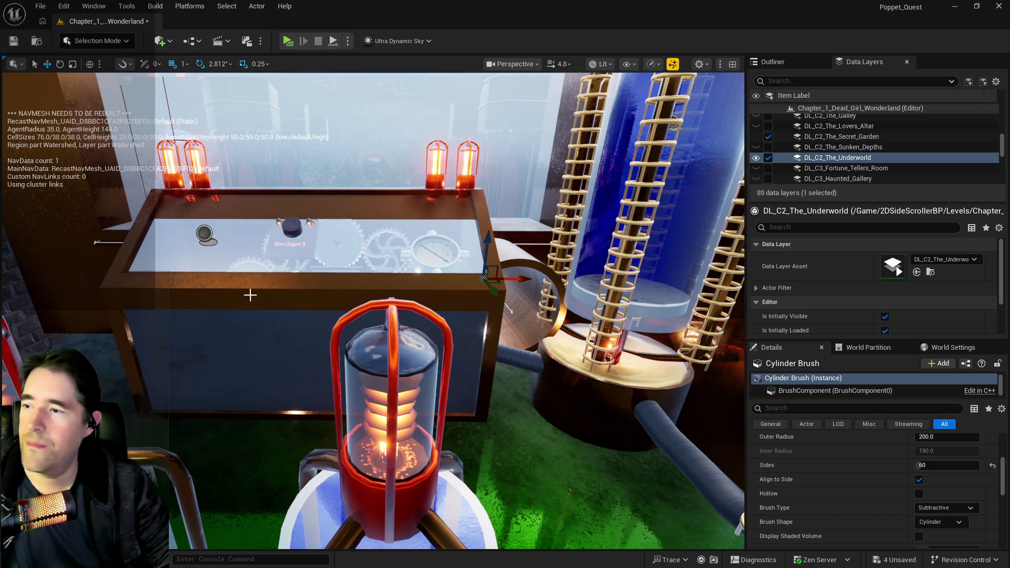
{"action": "left_click", "coordinate": [276, 315]}
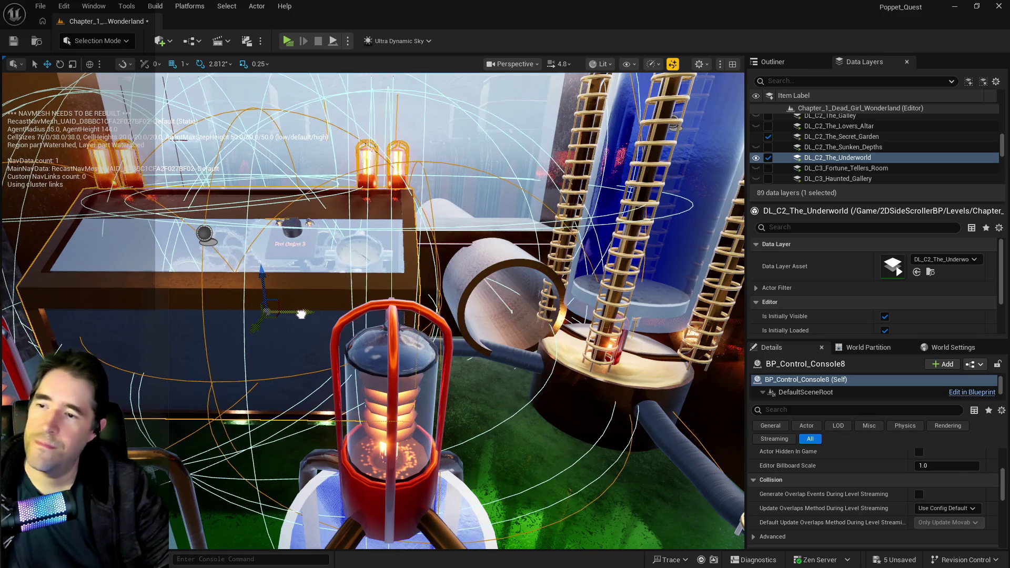
{"action": "left_click_drag", "start_coordinate": [484, 359], "coordinate": [431, 309]}
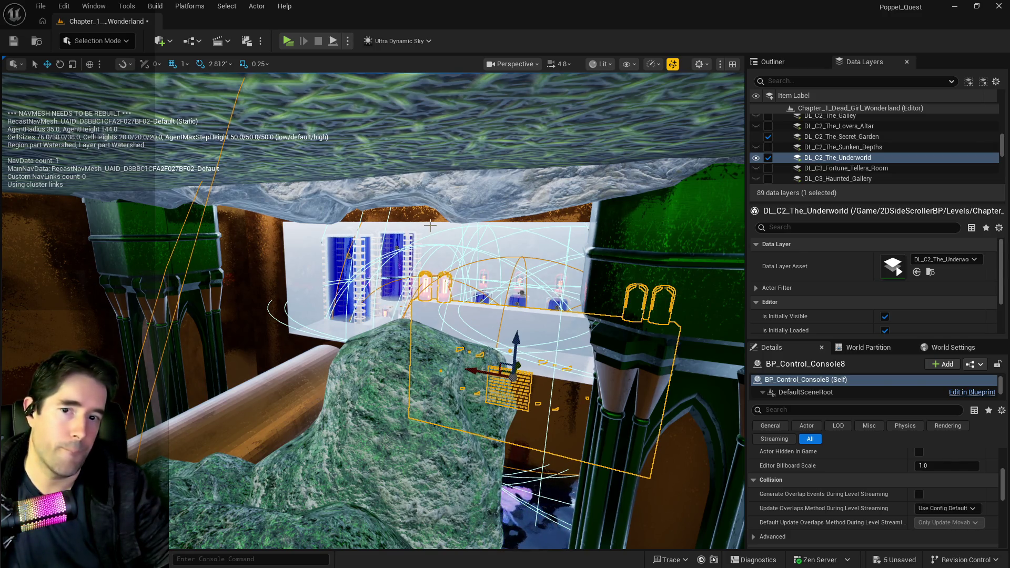
{"action": "key", "text": "w"}
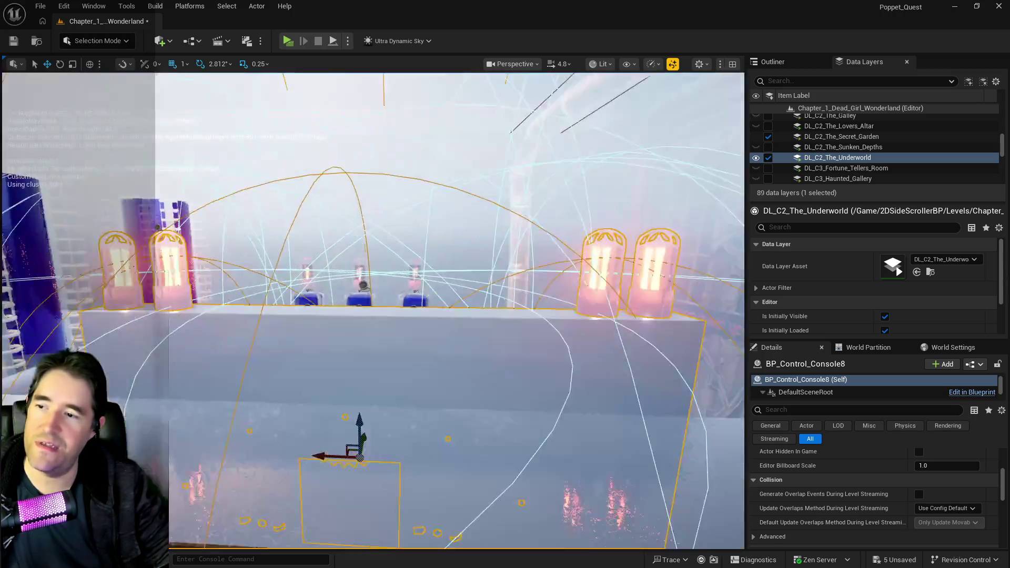
{"action": "key", "text": "w"}
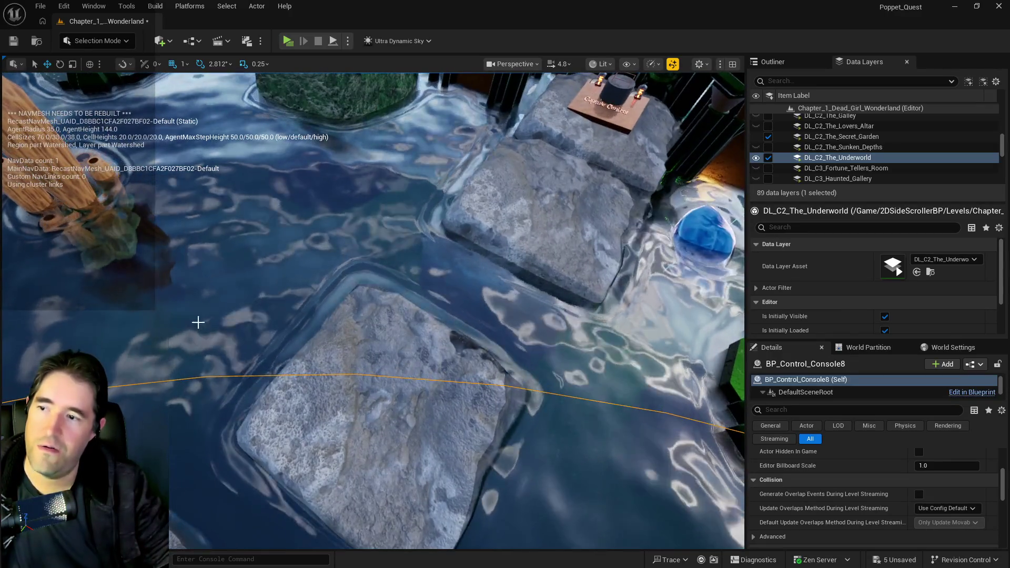
{"action": "left_click", "coordinate": [618, 485]}
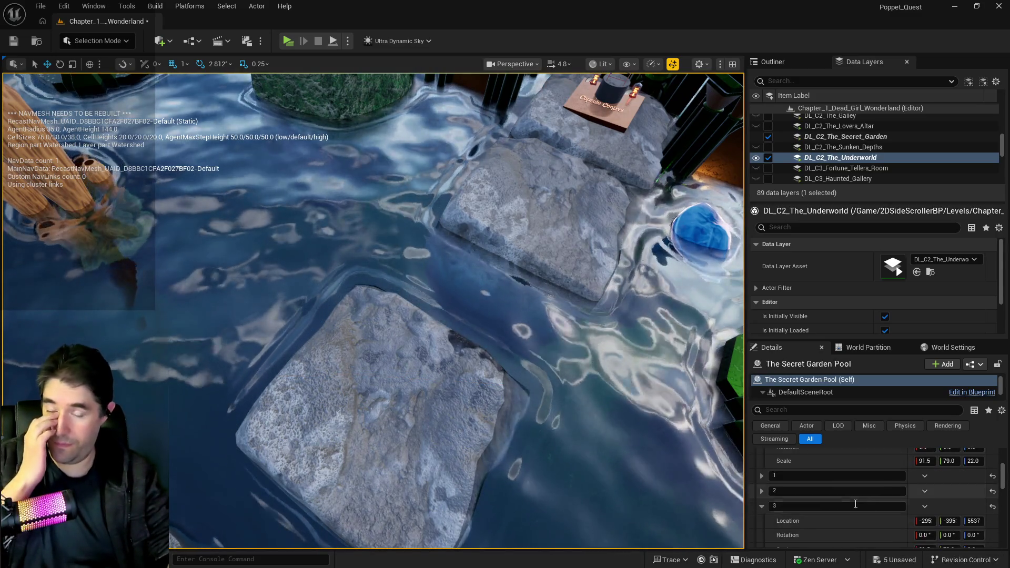
Copy Puzzle Transform entry 2's location onto the Secret Garden Pool's location (Z 5732)
{"action": "scroll", "coordinate": [765, 497], "scroll_direction": "down", "scroll_amount": 1}
{"action": "left_click", "coordinate": [761, 491]}
{"action": "right_click", "coordinate": [842, 499]}
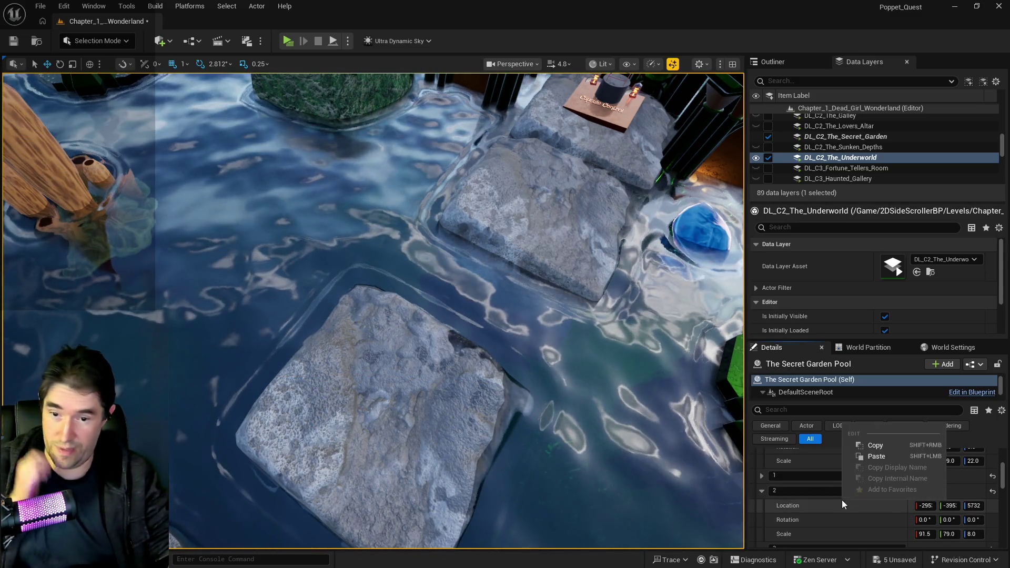
{"action": "left_click", "coordinate": [868, 445]}
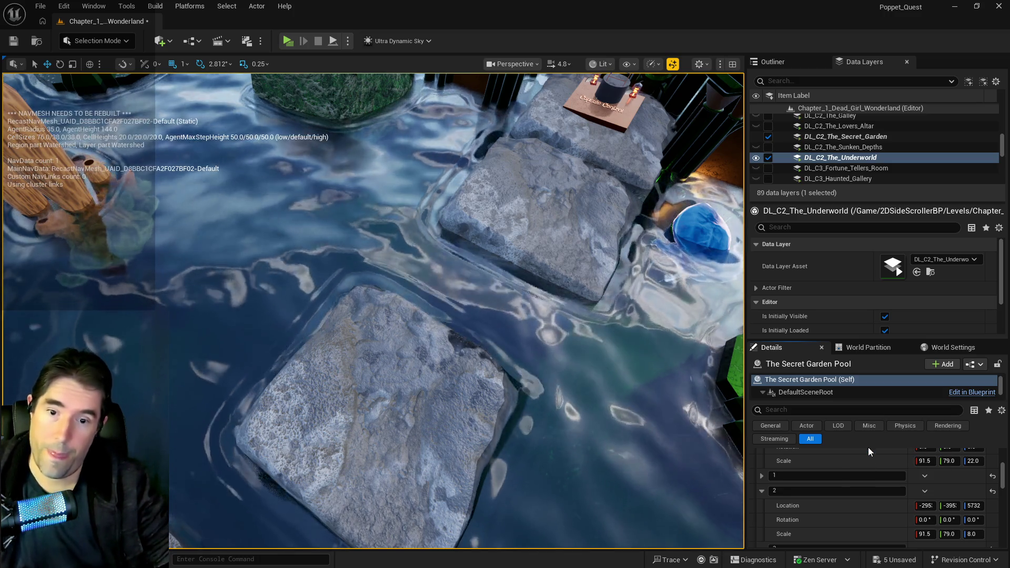
{"action": "scroll", "coordinate": [861, 507], "scroll_direction": "up", "scroll_amount": 4}
{"action": "scroll", "coordinate": [845, 490], "scroll_direction": "up", "scroll_amount": 1}
{"action": "right_click", "coordinate": [849, 468]}
{"action": "left_click", "coordinate": [869, 500]}
Copy entry 2's scale onto the pool, setting its Z scale to 8.0
{"action": "scroll", "coordinate": [865, 499], "scroll_direction": "down", "scroll_amount": 5}
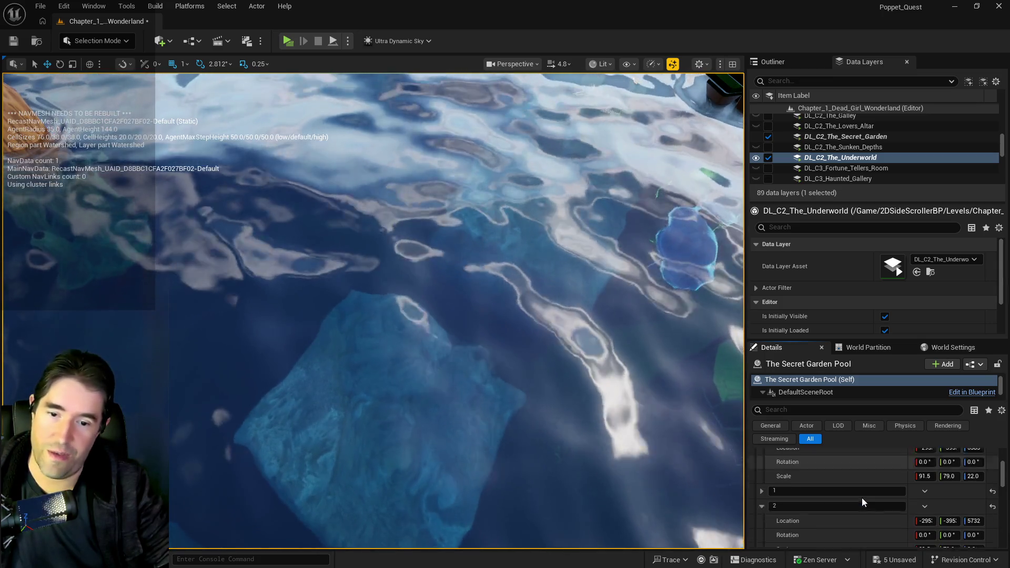
{"action": "right_click", "coordinate": [822, 486]}
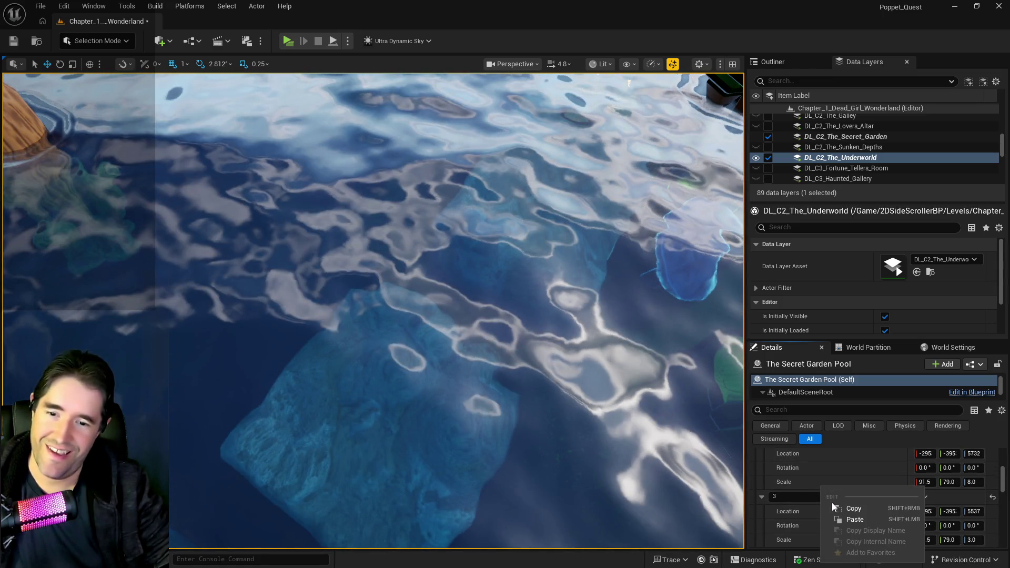
{"action": "left_click", "coordinate": [841, 504]}
{"action": "scroll", "coordinate": [840, 503], "scroll_direction": "up", "scroll_amount": 5}
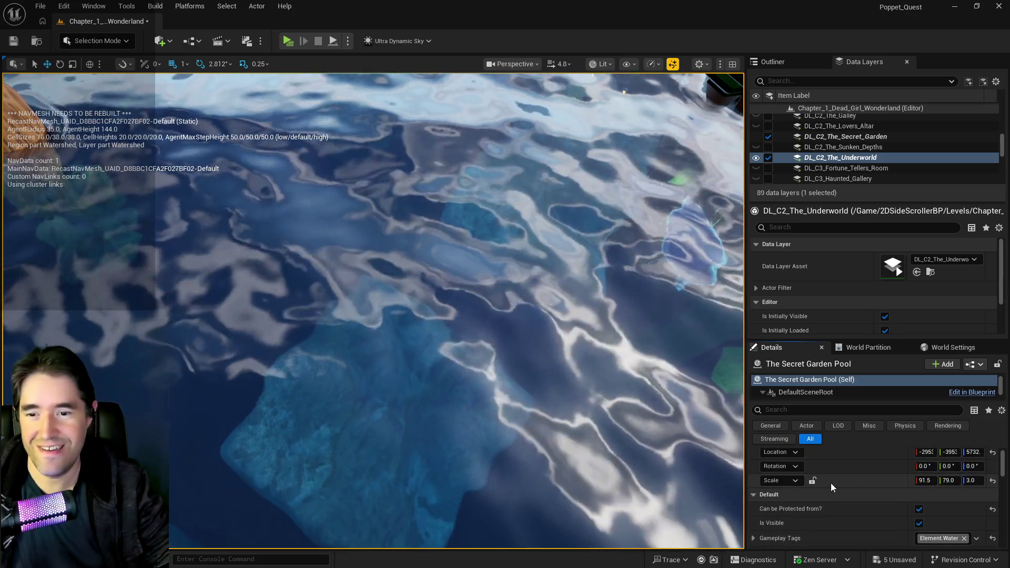
{"action": "right_click", "coordinate": [832, 481]}
{"action": "left_click", "coordinate": [856, 514]}
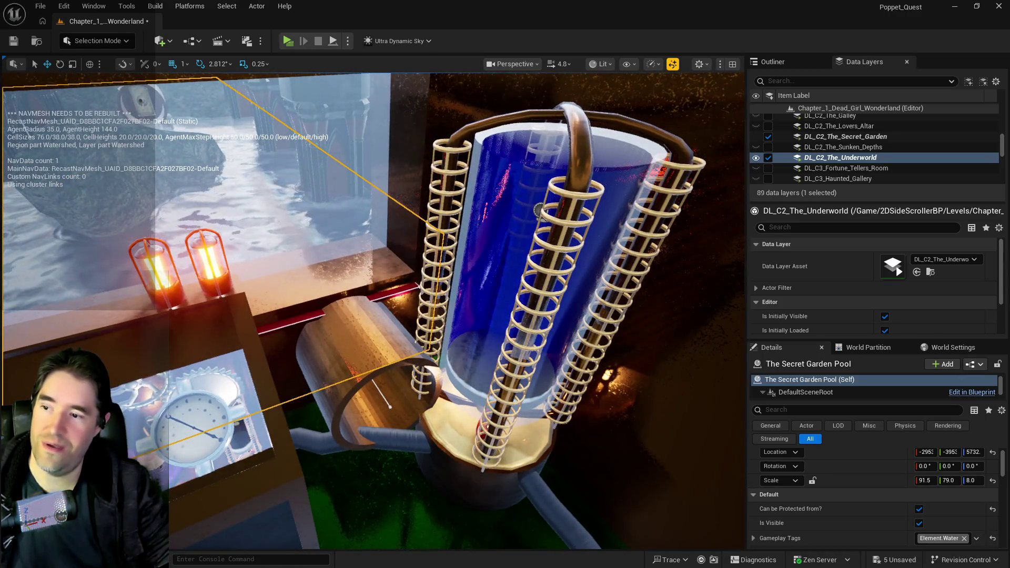
Select BP_Pipe_Spline7, nudge it slightly along X, and view its round end up close
{"action": "left_click", "coordinate": [340, 353]}
{"action": "left_click_drag", "start_coordinate": [248, 164], "coordinate": [231, 79]}
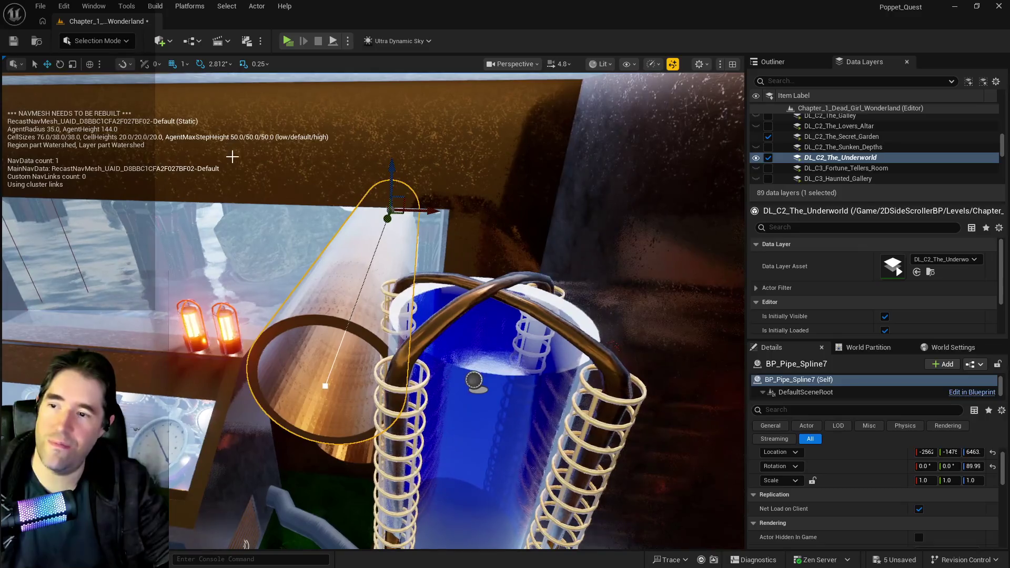
{"action": "scroll", "coordinate": [390, 170], "scroll_direction": "up", "scroll_amount": 10}
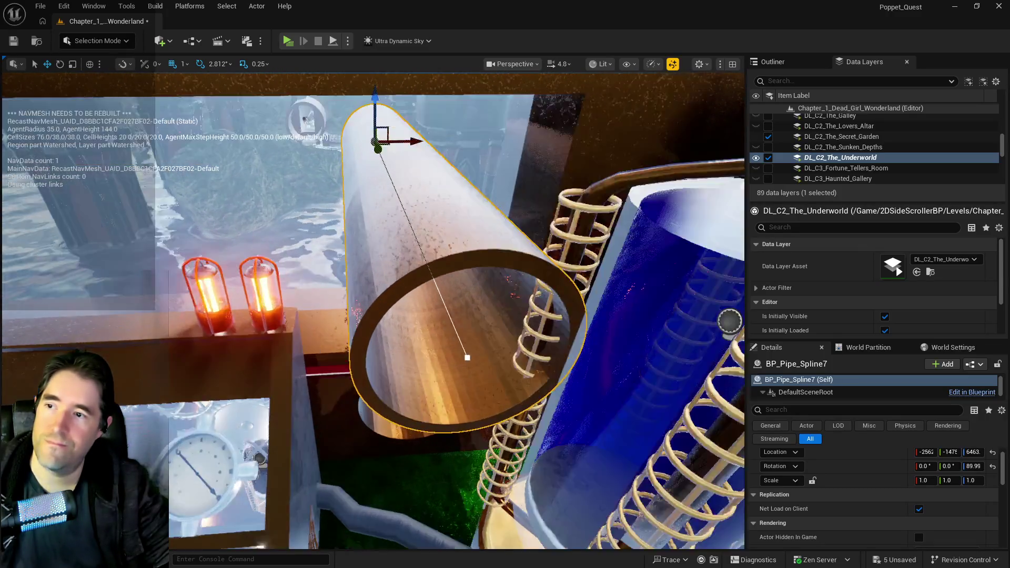
{"action": "scroll", "coordinate": [390, 170], "scroll_direction": "down", "scroll_amount": 10}
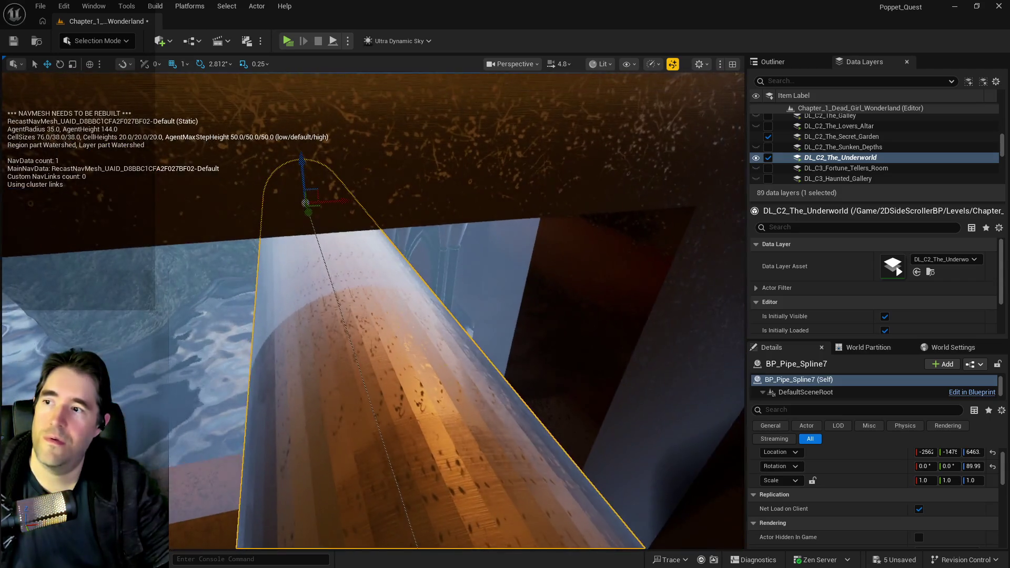
{"action": "left_click_drag", "start_coordinate": [383, 175], "coordinate": [383, 175]}
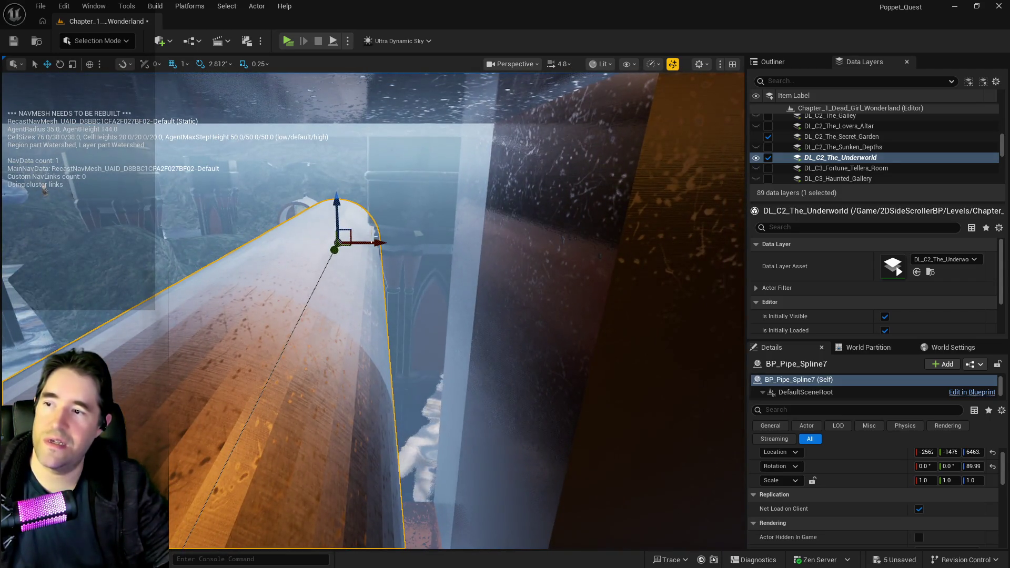
{"action": "left_click_drag", "start_coordinate": [371, 247], "coordinate": [366, 247]}
{"action": "left_click_drag", "start_coordinate": [495, 272], "coordinate": [495, 271]}
{"action": "left_click_drag", "start_coordinate": [384, 274], "coordinate": [384, 274]}
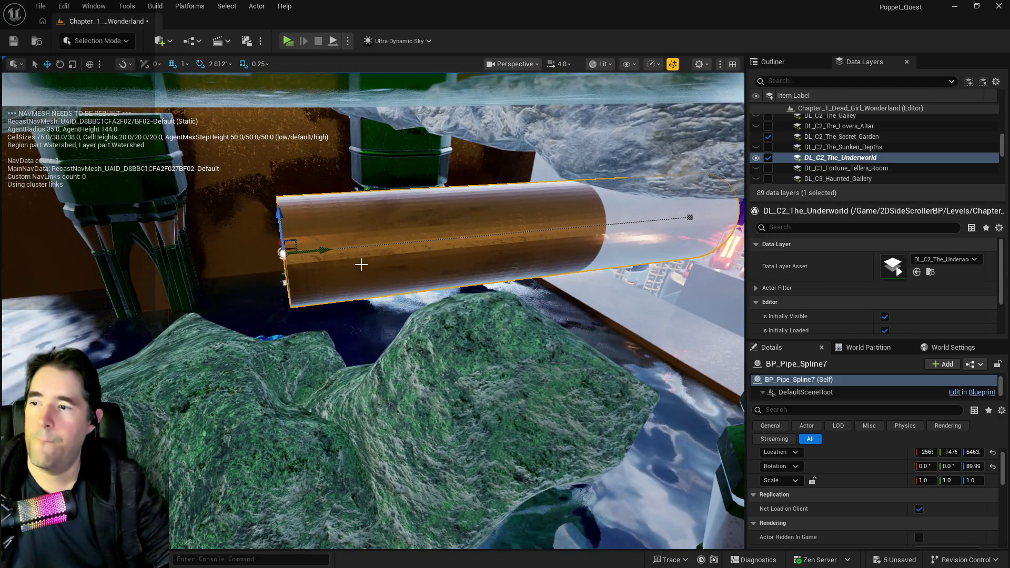
{"action": "key", "text": "r"}
{"action": "key", "text": "e"}
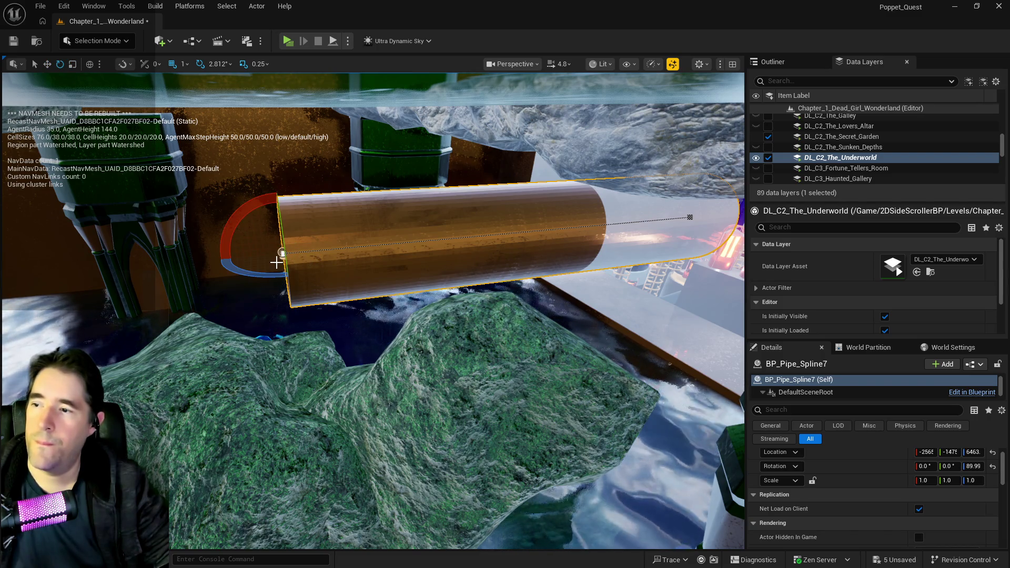
Drag the pipe's end spline point far left across the water
{"action": "left_click", "coordinate": [283, 255]}
{"action": "key", "text": "w"}
{"action": "left_click_drag", "start_coordinate": [323, 247], "coordinate": [32, 236]}
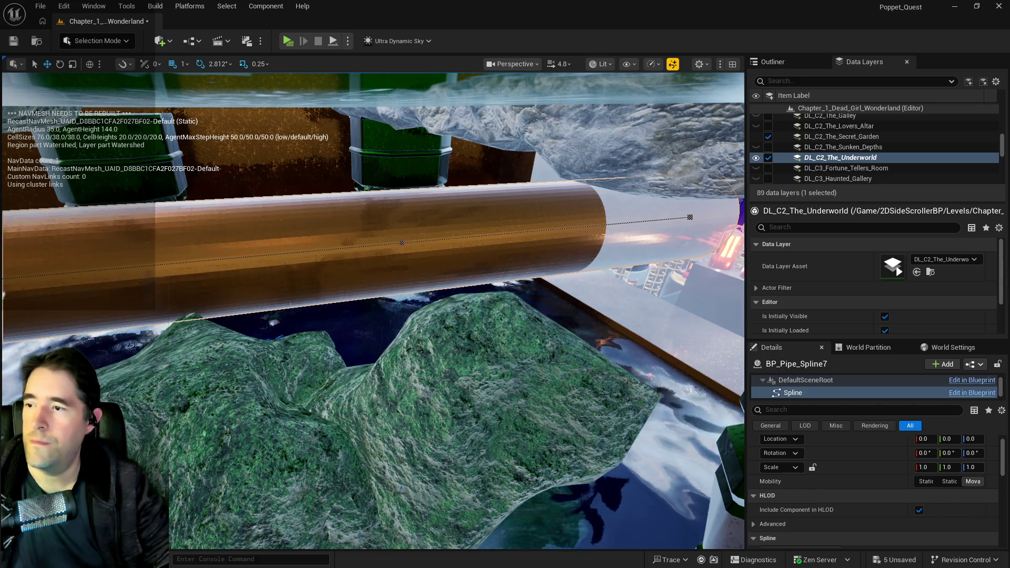
{"action": "key", "text": "s"}
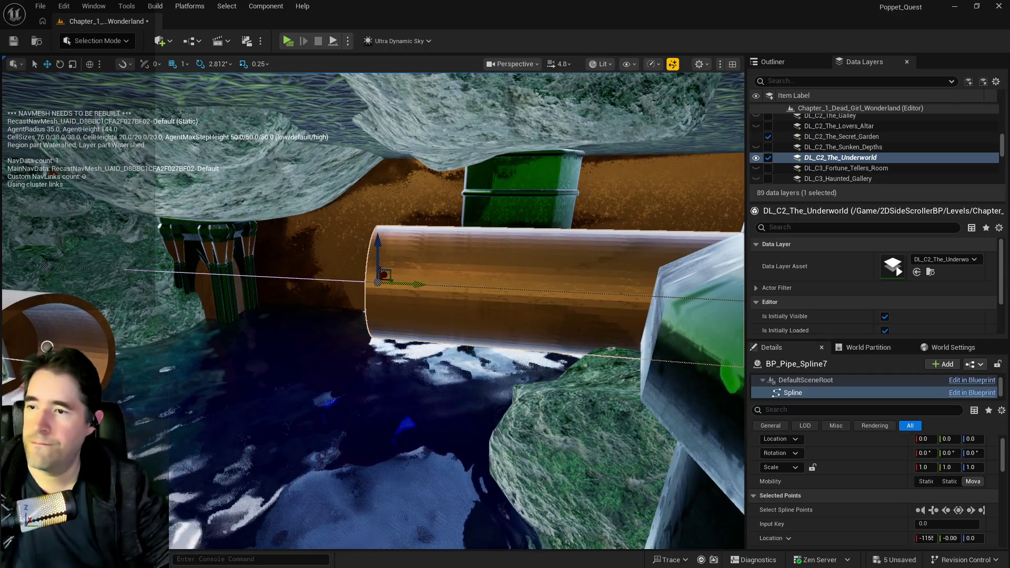
{"action": "mouse_move", "coordinate": [384, 274]}
{"action": "left_mouse_down"}
{"action": "mouse_move", "coordinate": [388, 286]}
{"action": "mouse_move", "coordinate": [169, 270]}
{"action": "mouse_move", "coordinate": [28, 274]}
{"action": "left_mouse_up"}
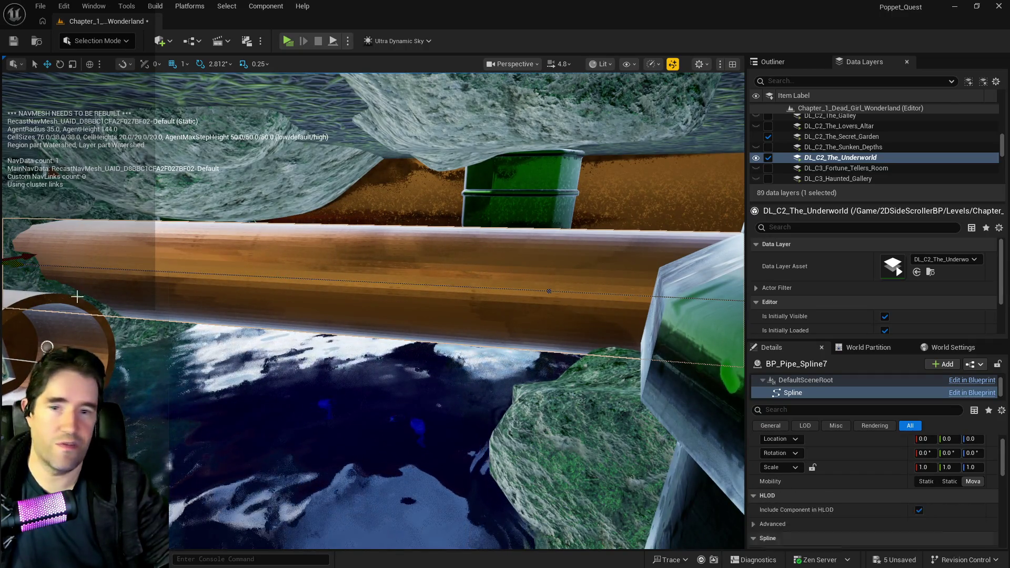
{"action": "key", "text": "f"}
{"action": "key", "text": "s"}
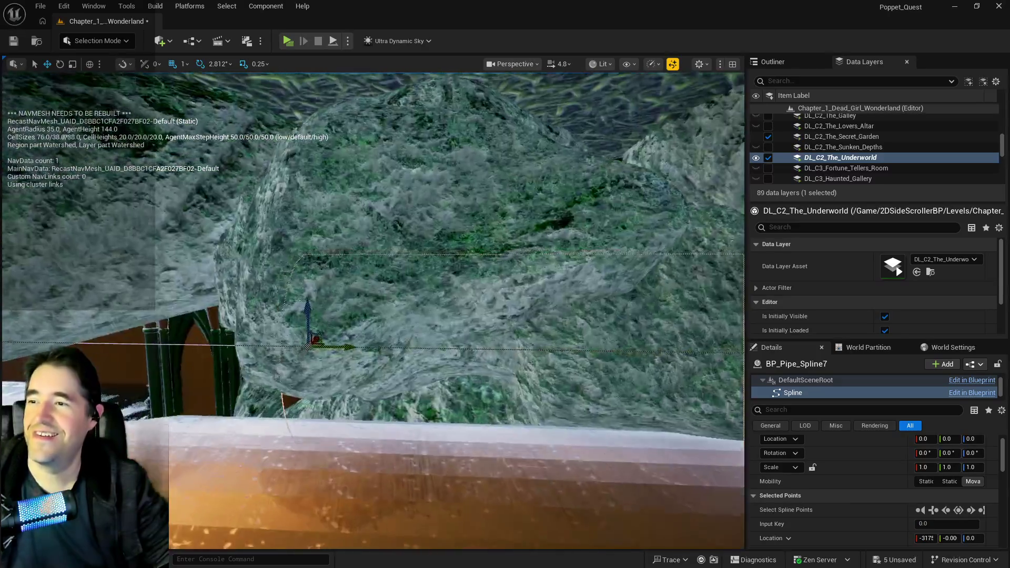
{"action": "key", "text": "s"}
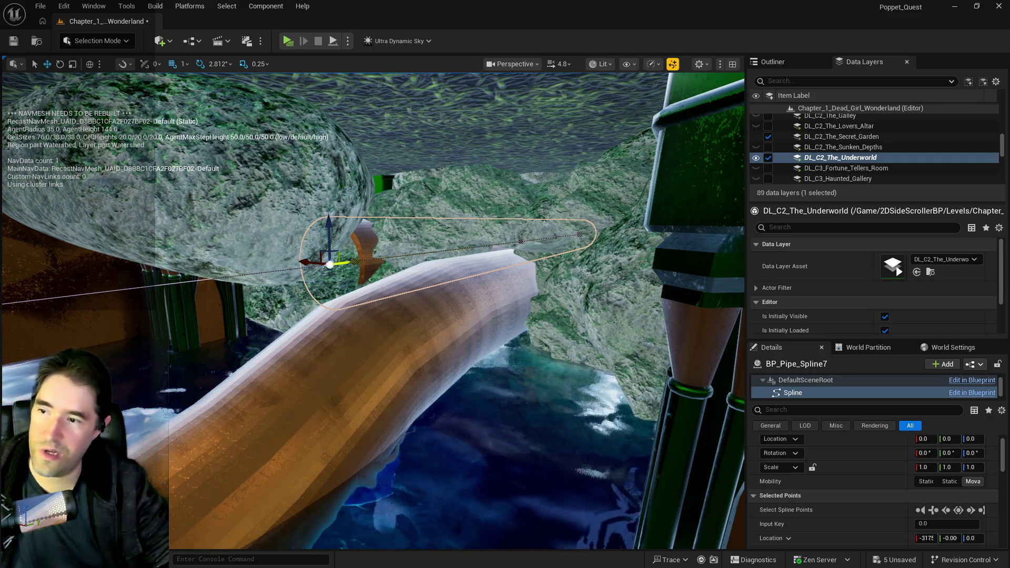
Move the end point further left to reshape the pipe, then frame BP_Pipe_Spline3
{"action": "left_click_drag", "start_coordinate": [342, 261], "coordinate": [328, 271]}
{"action": "left_click_drag", "start_coordinate": [244, 289], "coordinate": [79, 310]}
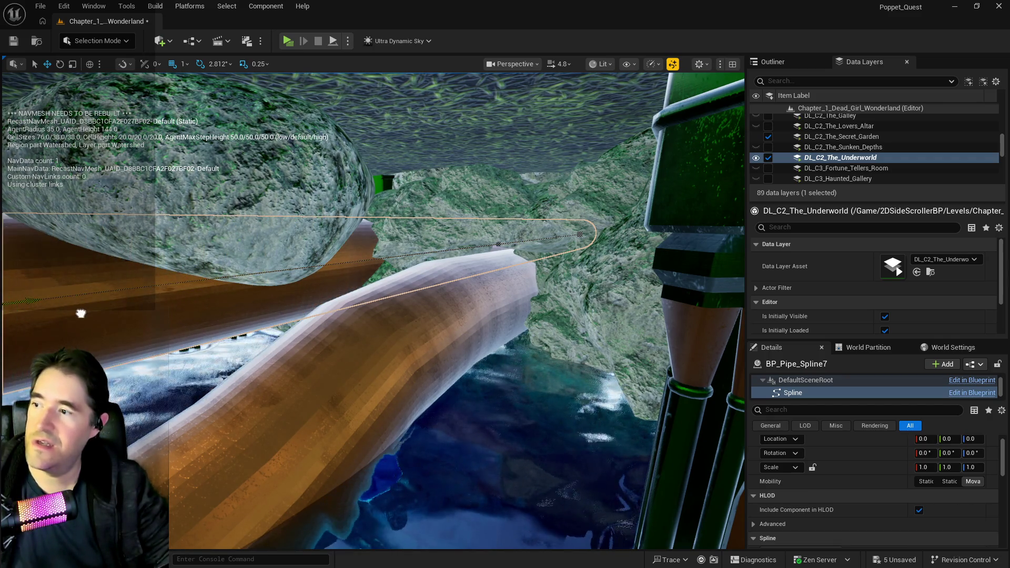
{"action": "key", "text": "s"}
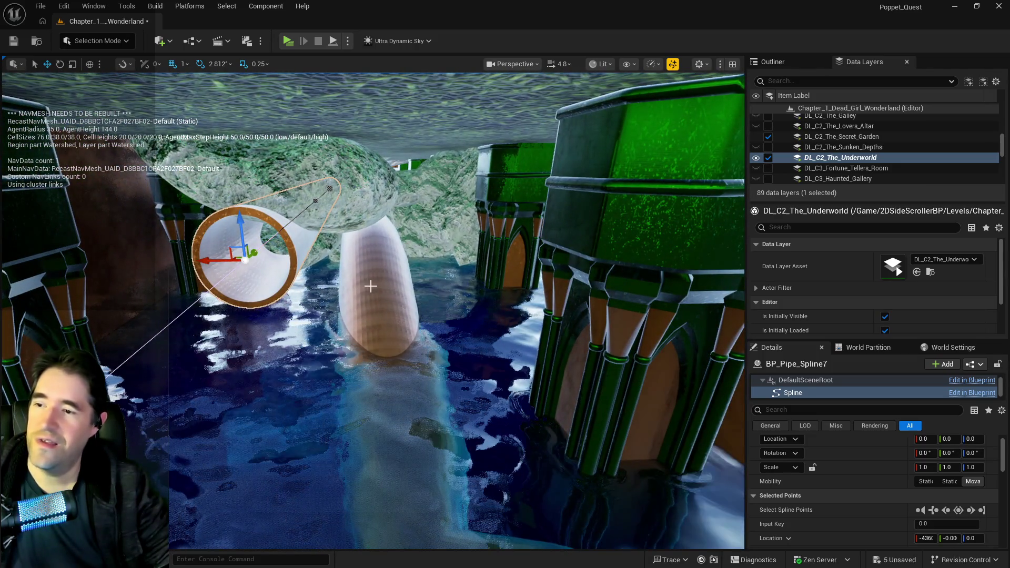
{"action": "left_click", "coordinate": [371, 286]}
{"action": "key", "text": "f"}
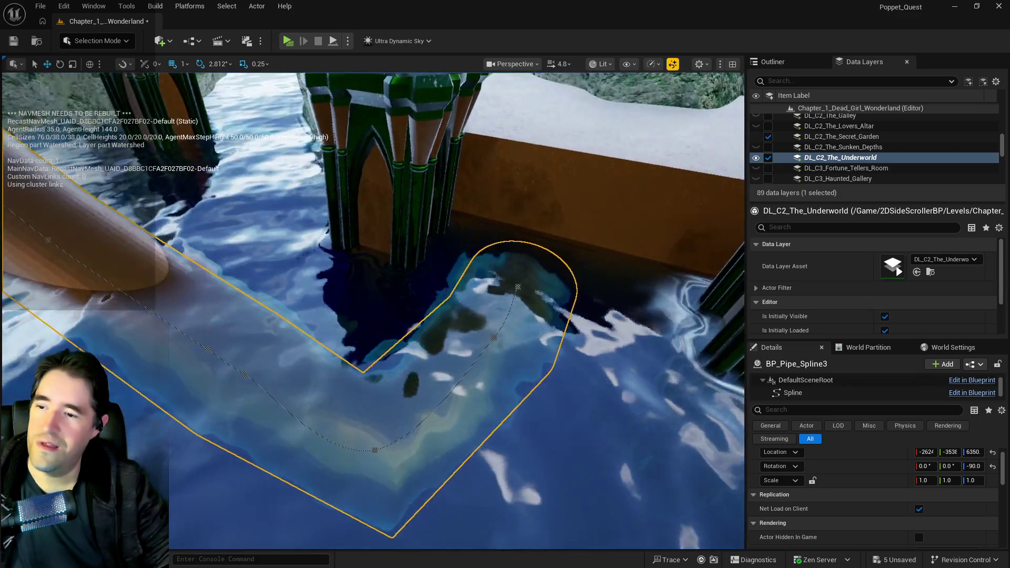
{"action": "key", "text": "s"}
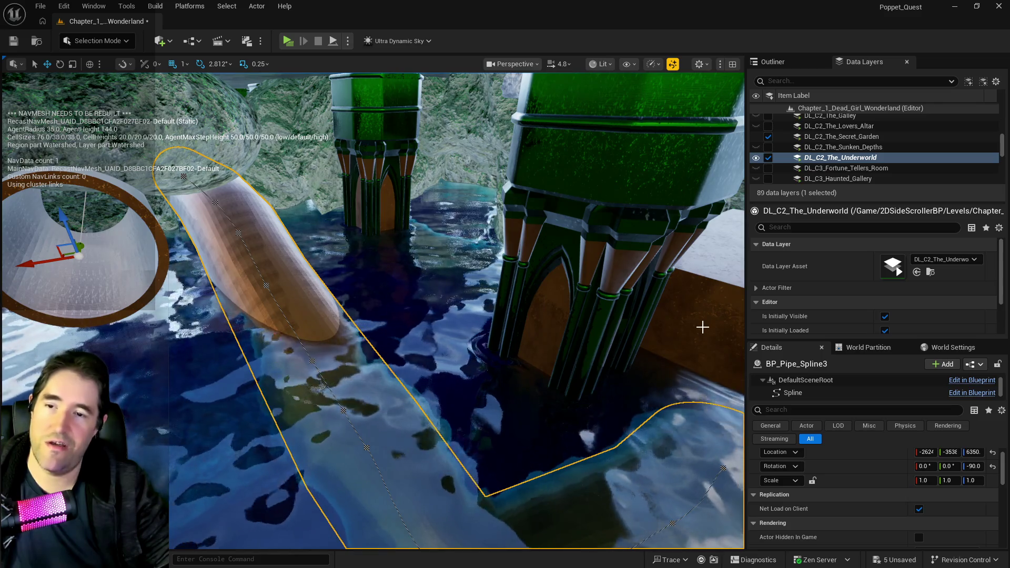
{"action": "left_click", "coordinate": [390, 298]}
{"action": "key", "text": "f"}
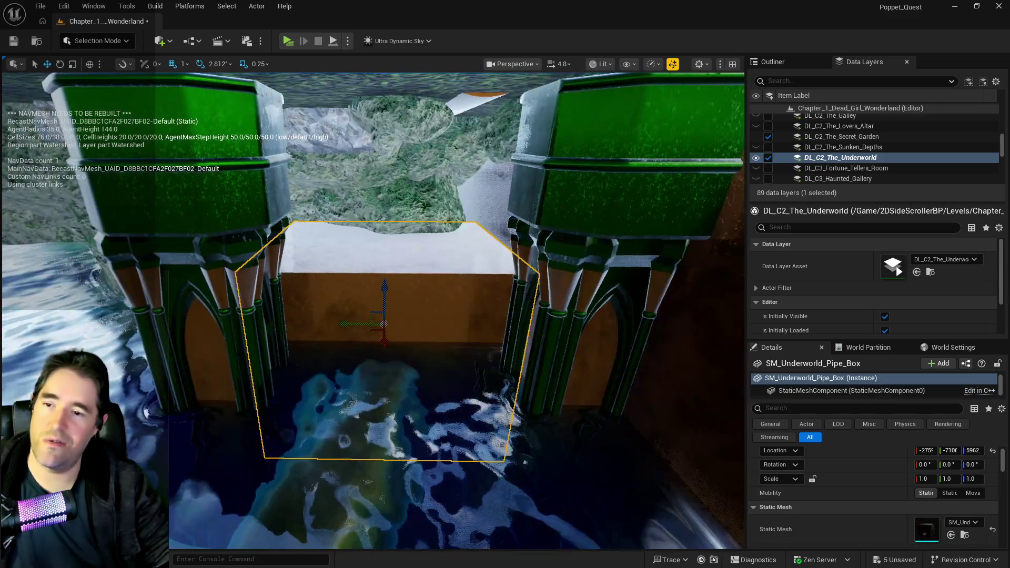
{"action": "mouse_move", "coordinate": [385, 293]}
{"action": "left_mouse_down", "text": "alt"}
{"action": "mouse_move", "coordinate": [366, 175]}
{"action": "mouse_move", "coordinate": [400, 189]}
{"action": "mouse_move", "coordinate": [387, 214]}
{"action": "left_mouse_up", "text": "alt"}
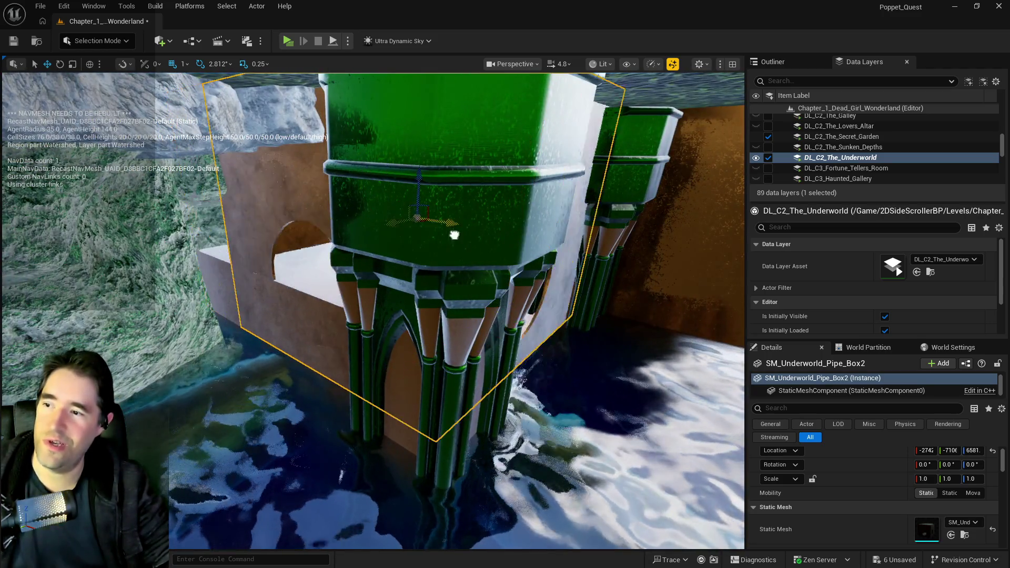
{"action": "left_click_drag", "start_coordinate": [454, 235], "coordinate": [607, 307]}
{"action": "left_click_drag", "start_coordinate": [645, 354], "coordinate": [526, 354]}
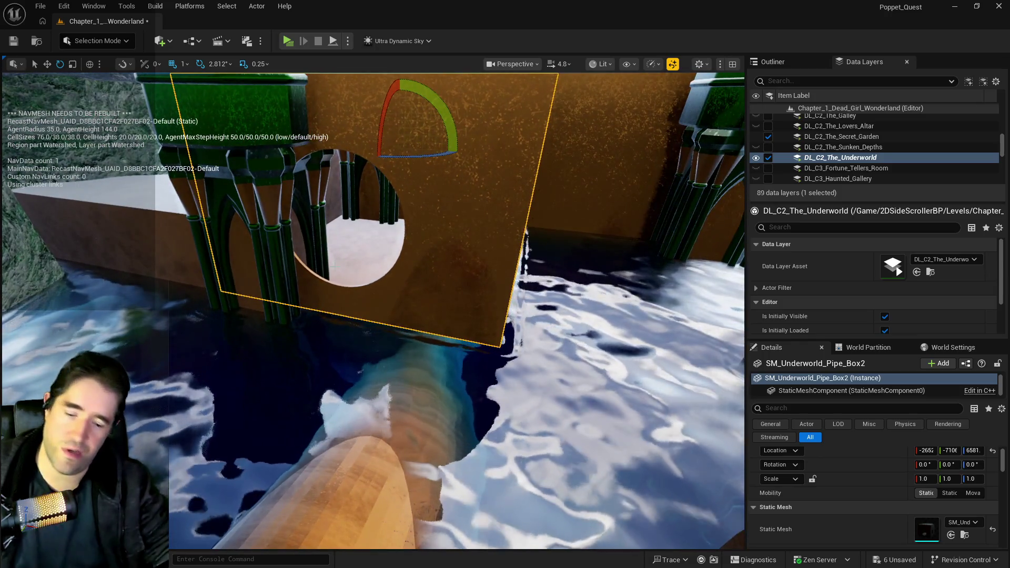
{"action": "key", "text": "Delete"}
{"action": "left_click_drag", "start_coordinate": [320, 270], "coordinate": [320, 226]}
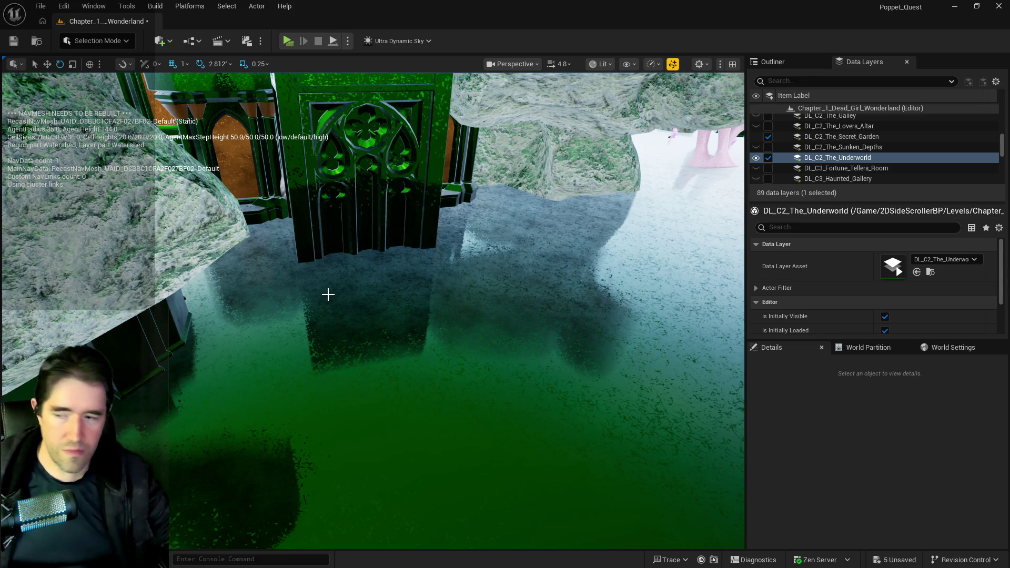
{"action": "left_click_drag", "start_coordinate": [518, 225], "coordinate": [500, 322]}
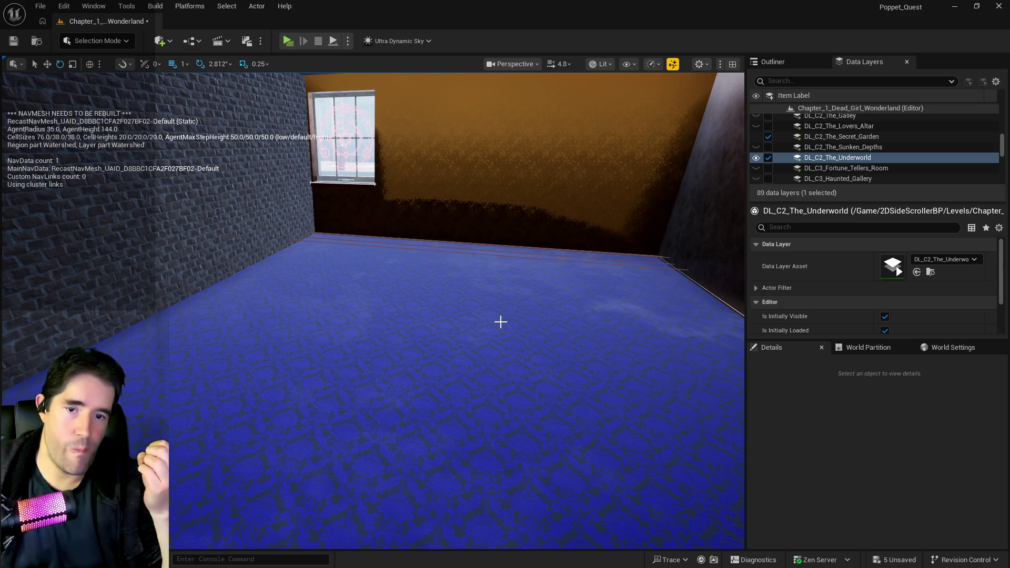
{"action": "mouse_move", "coordinate": [426, 397]}
{"action": "left_mouse_down"}
{"action": "mouse_move", "coordinate": [363, 384]}
{"action": "mouse_move", "coordinate": [357, 362]}
{"action": "mouse_move", "coordinate": [358, 400]}
{"action": "mouse_move", "coordinate": [310, 400]}
{"action": "mouse_move", "coordinate": [315, 368]}
{"action": "mouse_move", "coordinate": [342, 389]}
{"action": "mouse_move", "coordinate": [337, 368]}
{"action": "mouse_move", "coordinate": [347, 389]}
{"action": "left_mouse_up"}
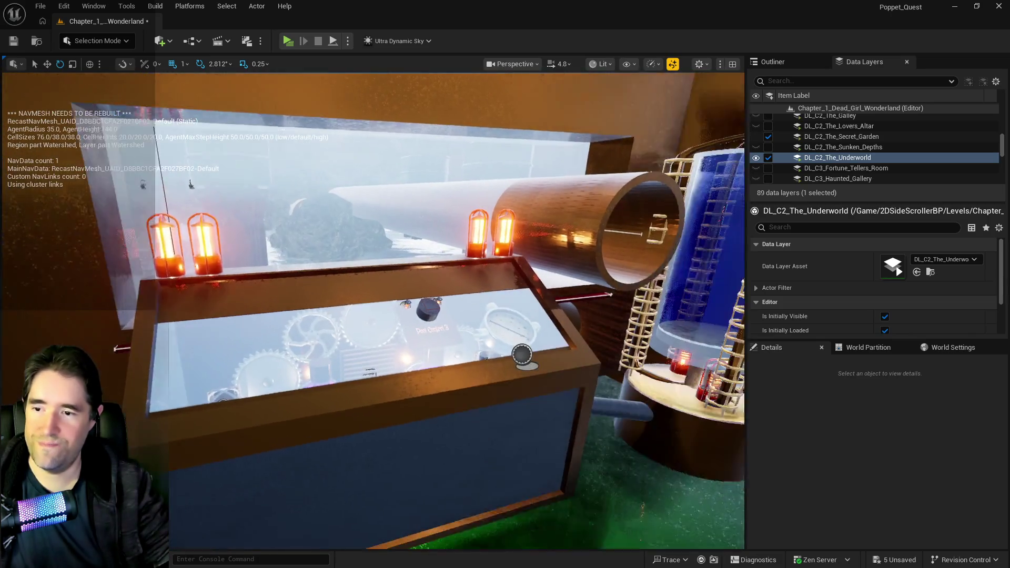
{"action": "scroll", "coordinate": [412, 294], "scroll_direction": "down", "scroll_amount": 3}
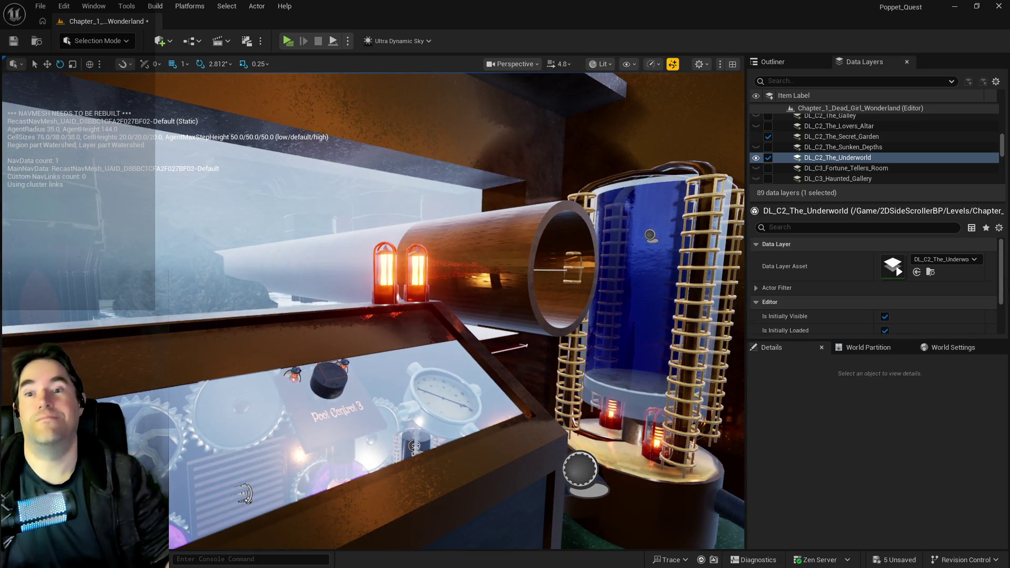
{"action": "scroll", "coordinate": [372, 310], "scroll_direction": "up", "scroll_amount": 5}
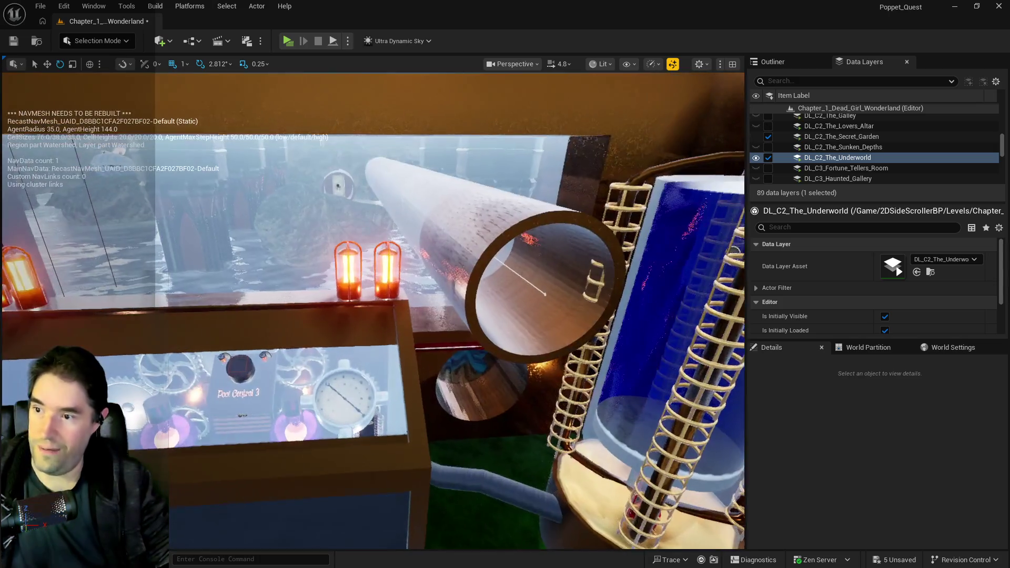
Set SM_Hidden_Grotto_Pool_Wall_10's Y scale to 0.6
{"action": "scroll", "coordinate": [427, 303], "scroll_direction": "down", "scroll_amount": 2}
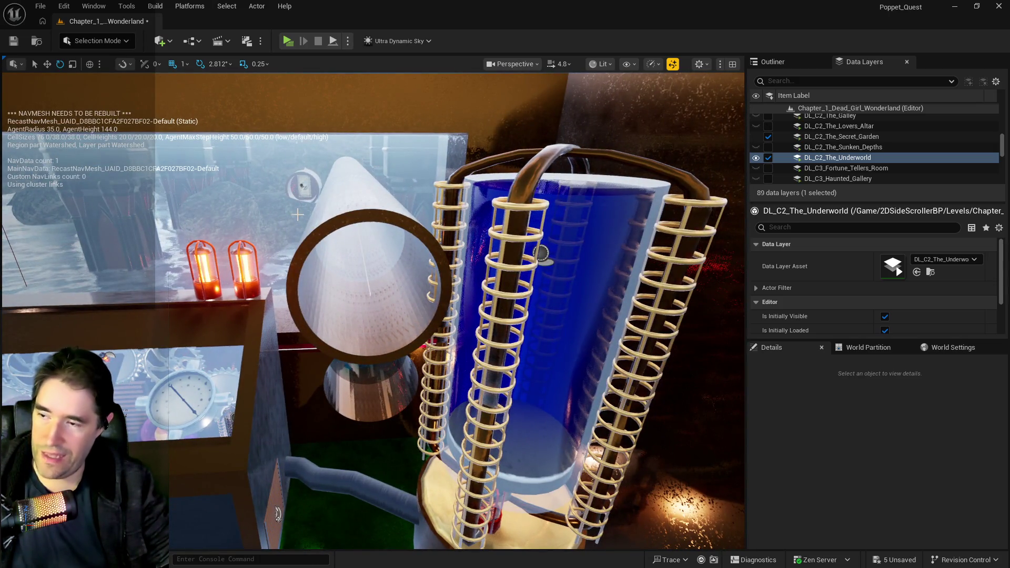
{"action": "left_click_drag", "start_coordinate": [368, 158], "coordinate": [380, 149]}
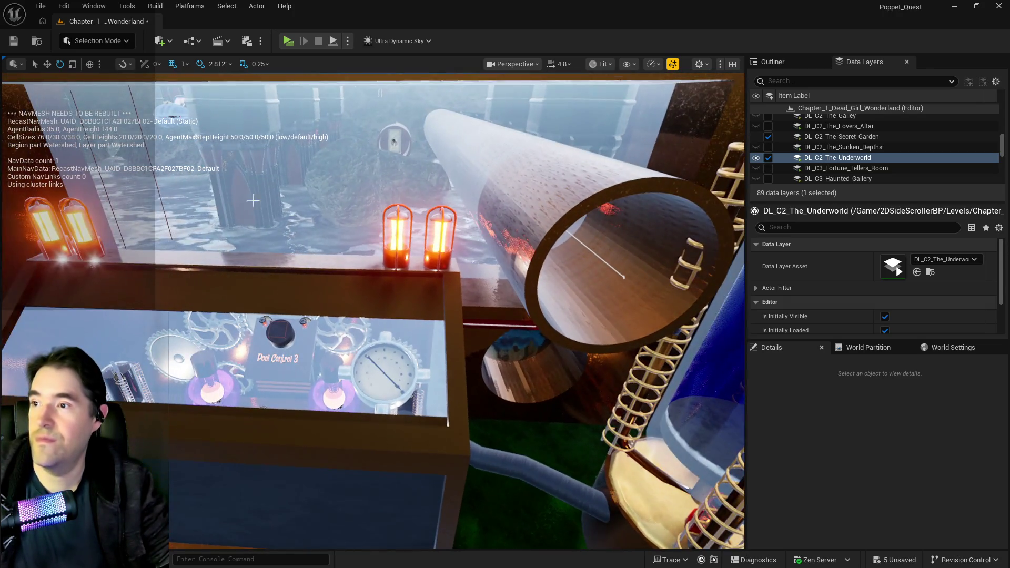
{"action": "left_click", "coordinate": [260, 203]}
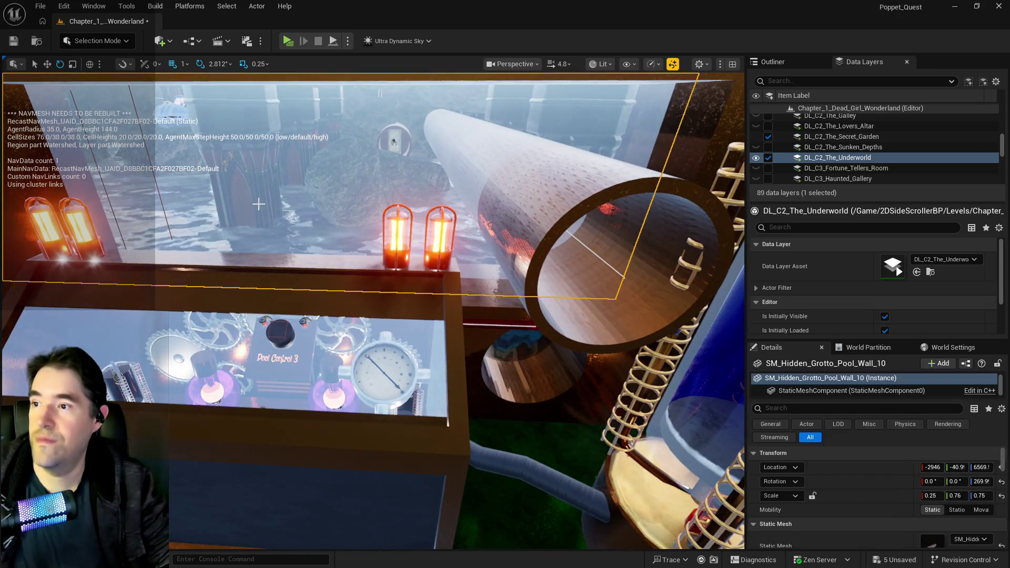
{"action": "scroll", "coordinate": [243, 199], "scroll_direction": "down", "scroll_amount": 2}
{"action": "left_click_drag", "start_coordinate": [261, 194], "coordinate": [243, 199]}
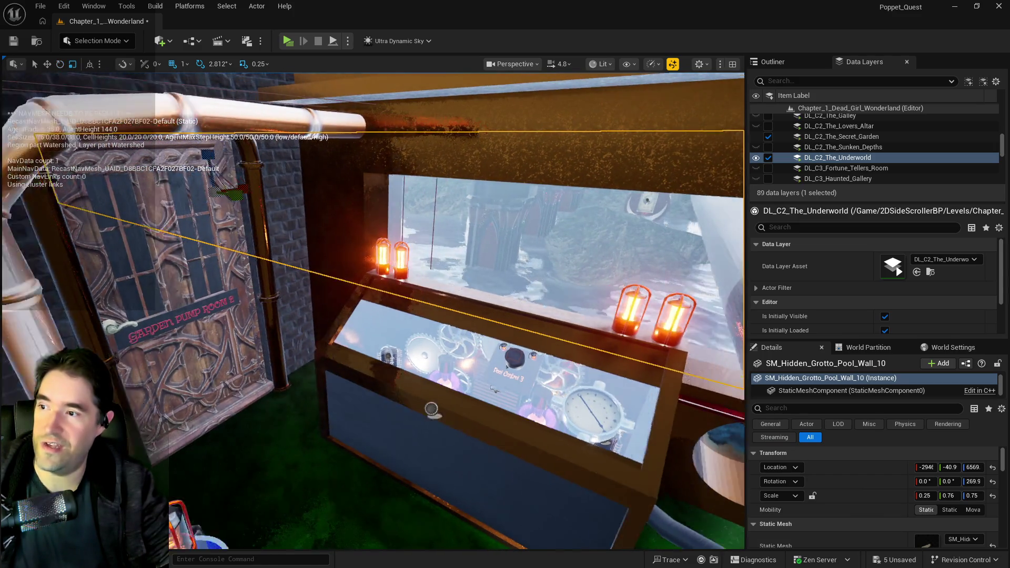
{"action": "scroll", "coordinate": [243, 199], "scroll_direction": "up", "scroll_amount": 5}
{"action": "scroll", "coordinate": [243, 200], "scroll_direction": "down", "scroll_amount": 5}
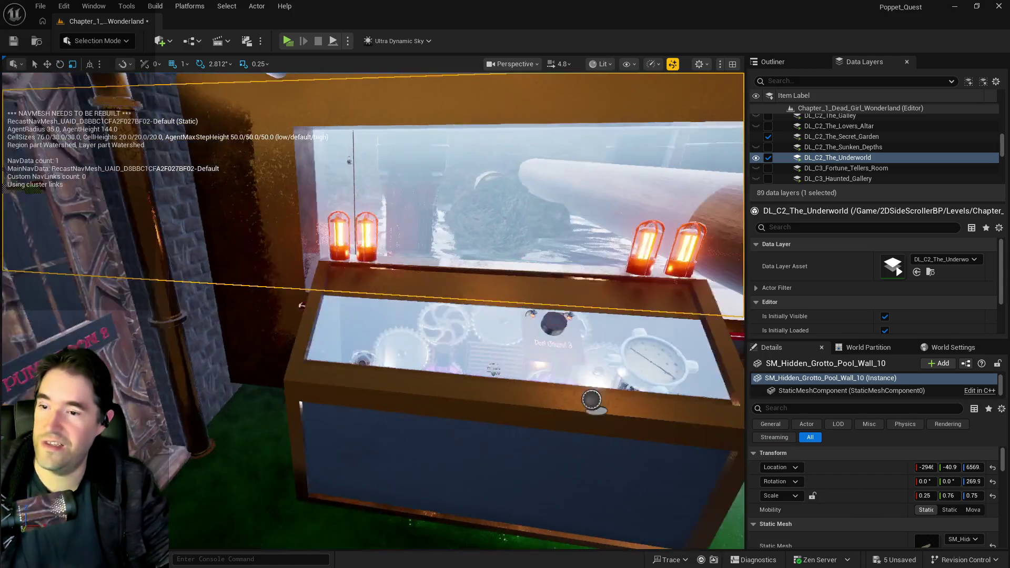
{"action": "scroll", "coordinate": [456, 305], "scroll_direction": "up", "scroll_amount": 2}
{"action": "left_click", "coordinate": [949, 495]}
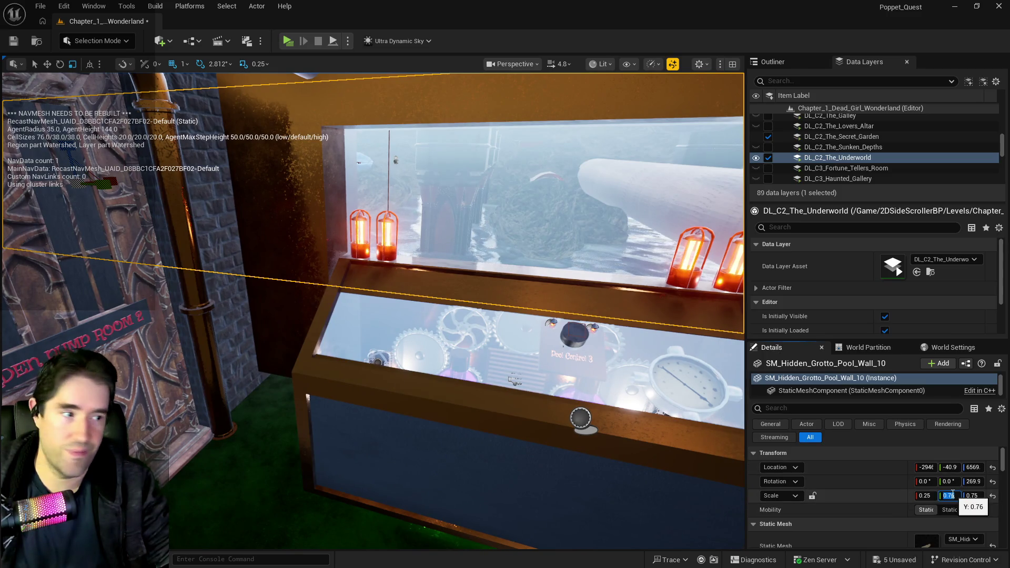
{"action": "type", "text": "0.6"}
{"action": "key", "text": "Return"}
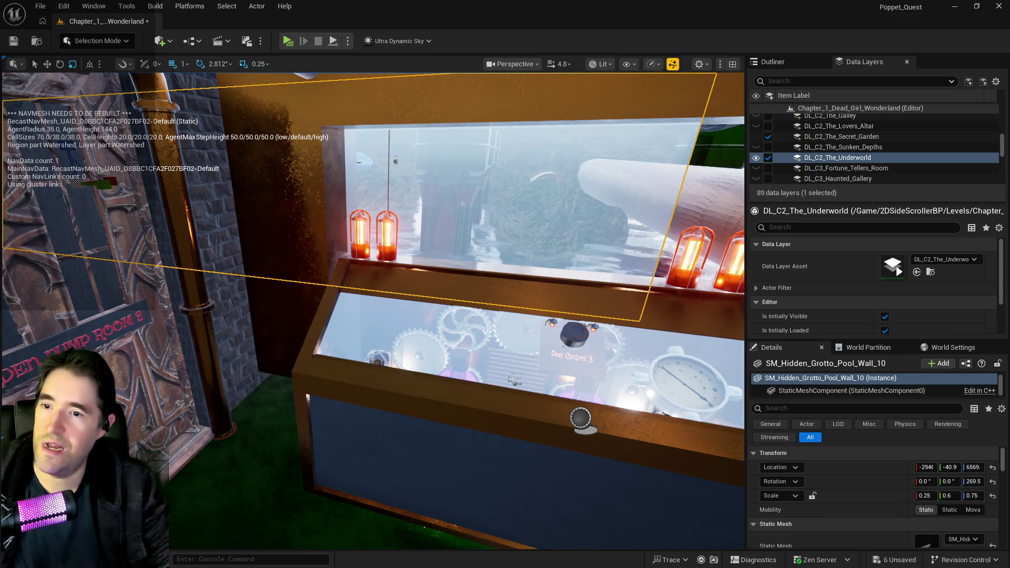
Scale Box Brush4 along X to 9.25 and shift it slightly along X
{"action": "left_click", "coordinate": [661, 171]}
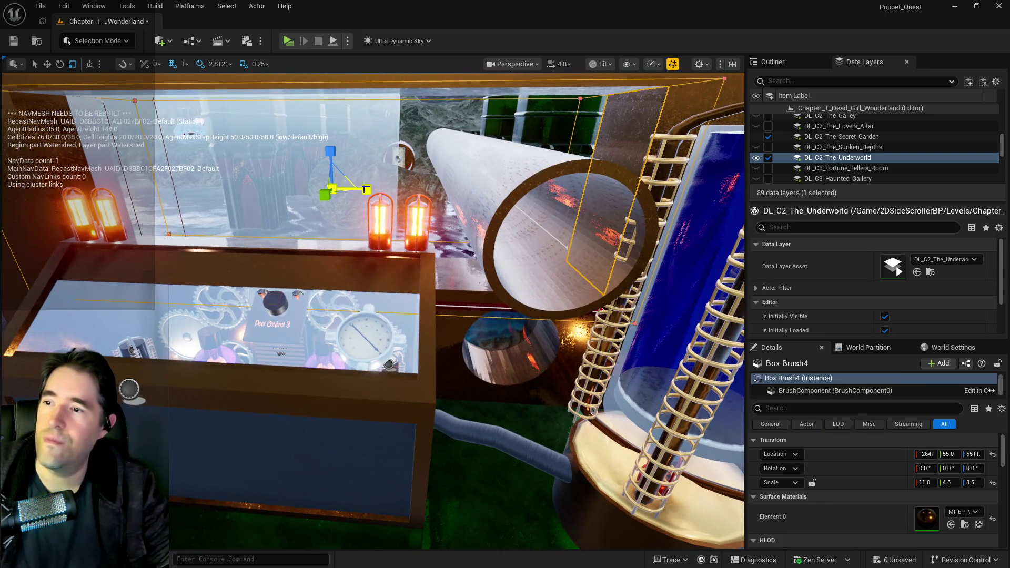
{"action": "left_click_drag", "start_coordinate": [349, 188], "coordinate": [314, 191]}
{"action": "key", "text": "w"}
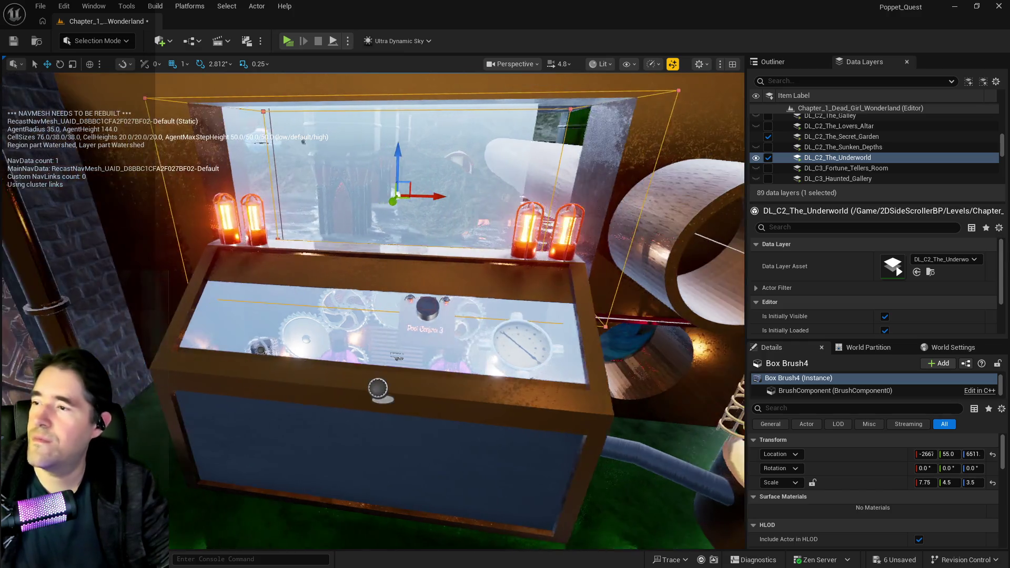
{"action": "left_click_drag", "start_coordinate": [581, 253], "coordinate": [545, 208]}
{"action": "mouse_move", "coordinate": [445, 234]}
{"action": "left_mouse_down"}
{"action": "mouse_move", "coordinate": [405, 234]}
{"action": "mouse_move", "coordinate": [419, 233]}
{"action": "left_mouse_up"}
{"action": "key", "text": "e"}
{"action": "key", "text": "r"}
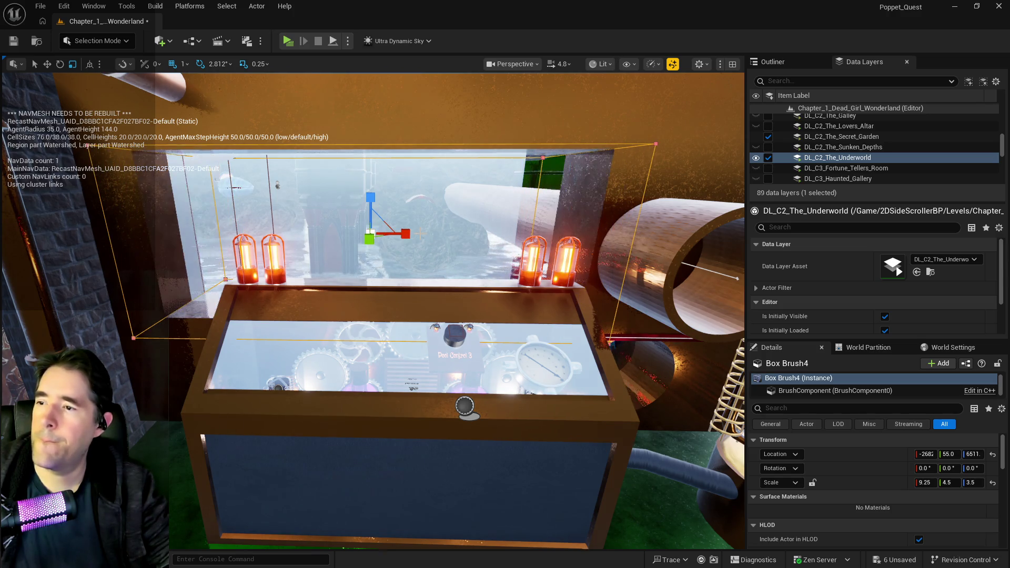
{"action": "key", "text": "w"}
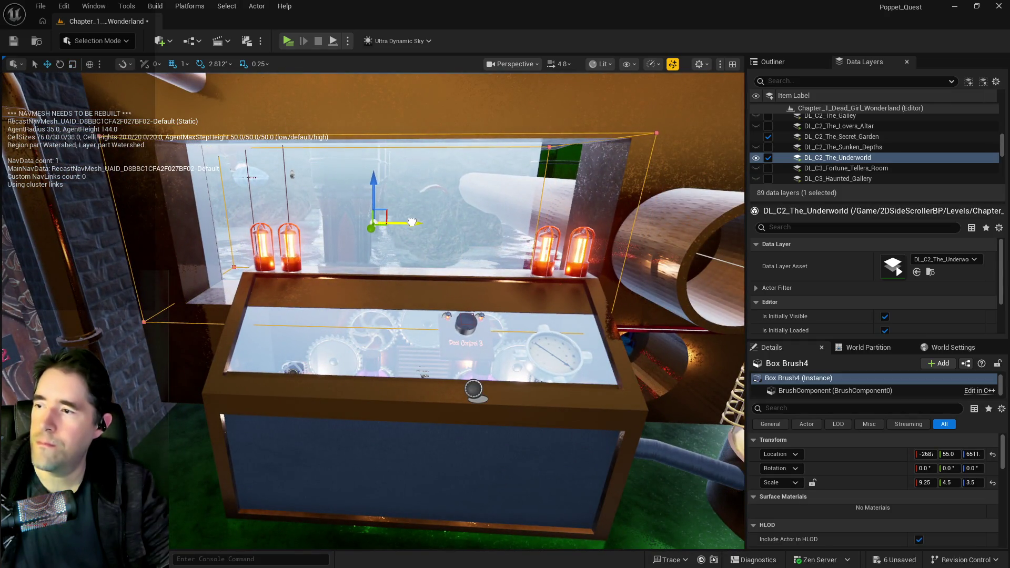
Frame the cylinder brush and raise it to a Z location of about 6463
{"action": "left_click", "coordinate": [658, 367]}
{"action": "key", "text": "f"}
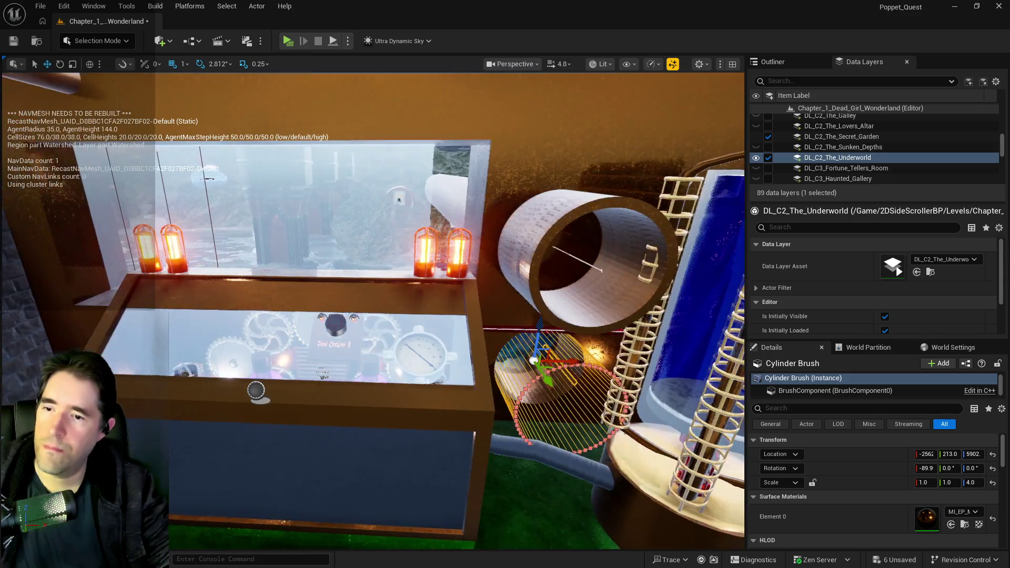
{"action": "mouse_move", "coordinate": [535, 329]}
{"action": "left_mouse_down"}
{"action": "mouse_move", "coordinate": [533, 210]}
{"action": "mouse_move", "coordinate": [362, 520]}
{"action": "mouse_move", "coordinate": [537, 254]}
{"action": "left_mouse_up"}
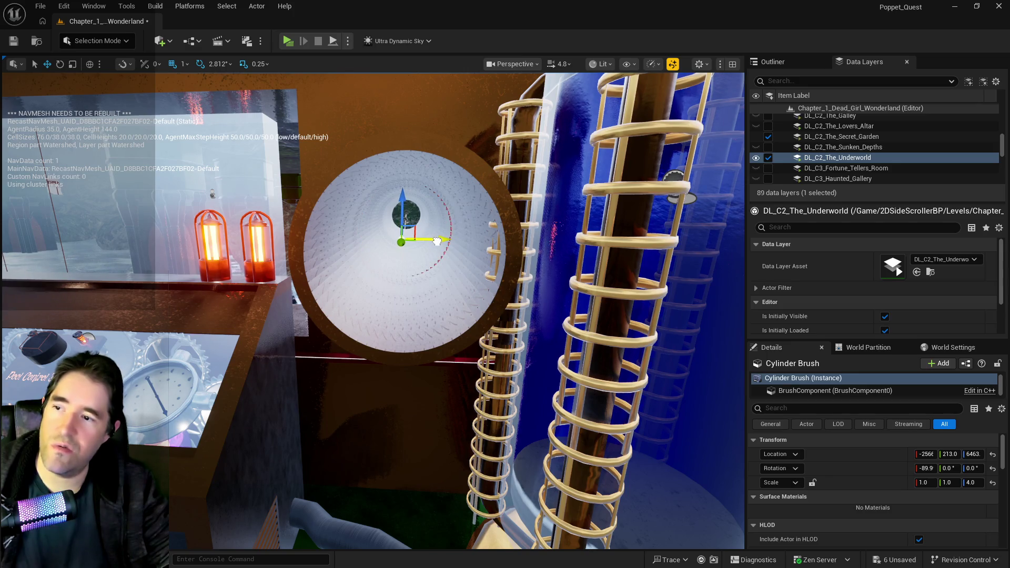
{"action": "mouse_move", "coordinate": [439, 241]}
{"action": "left_mouse_down"}
{"action": "mouse_move", "coordinate": [420, 247]}
{"action": "mouse_move", "coordinate": [410, 273]}
{"action": "mouse_move", "coordinate": [347, 326]}
{"action": "left_mouse_up"}
{"action": "left_click", "coordinate": [168, 276]}
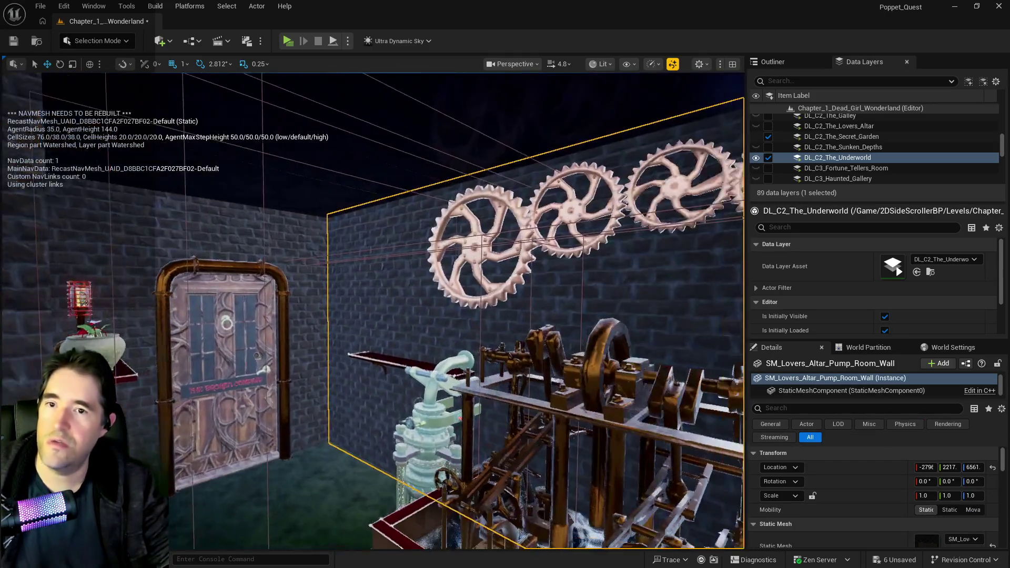
{"action": "left_click_drag", "start_coordinate": [168, 276], "coordinate": [158, 279]}
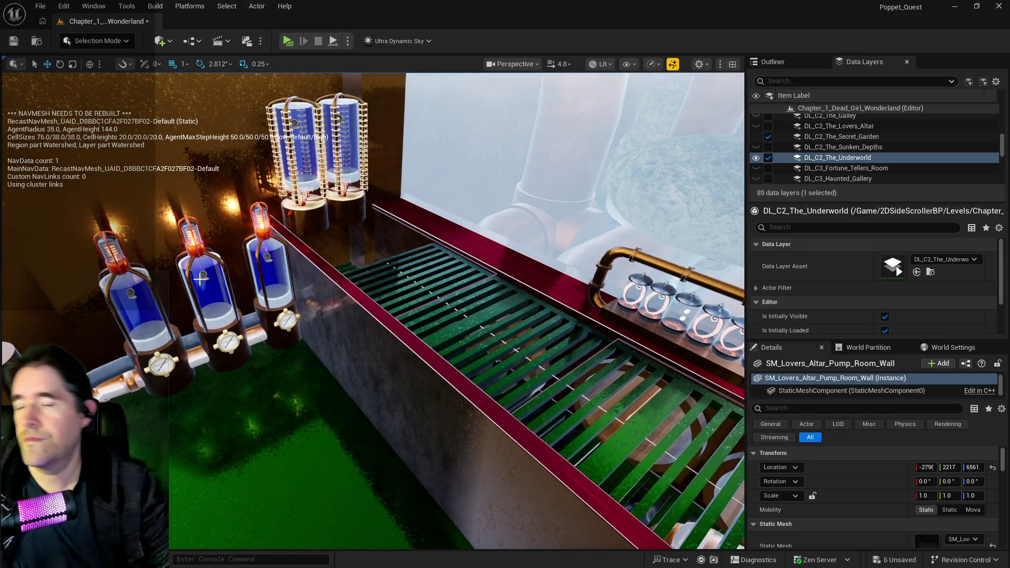
{"action": "left_click_drag", "start_coordinate": [387, 388], "coordinate": [221, 331]}
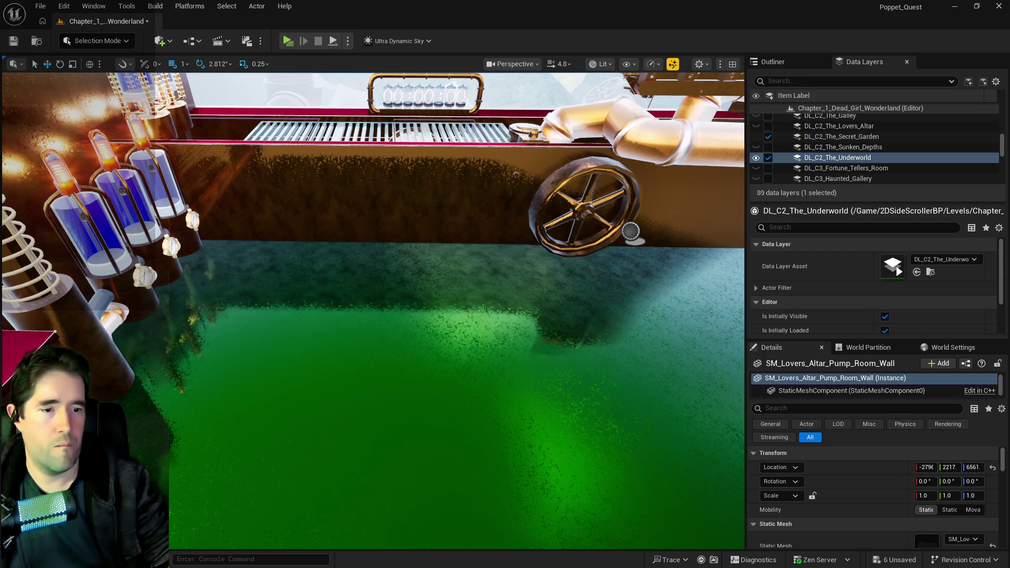
{"action": "key", "text": "f"}
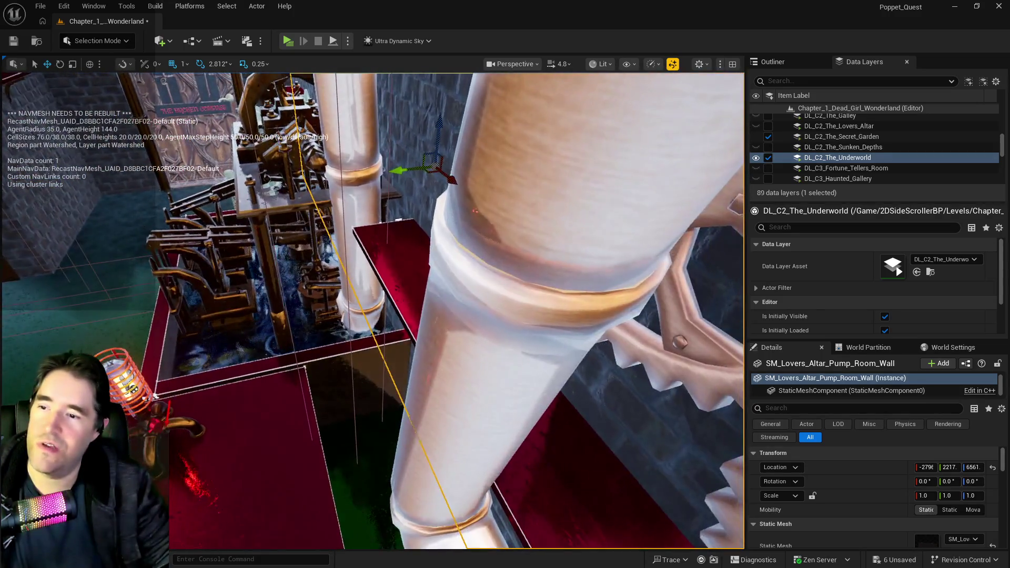
{"action": "left_click", "coordinate": [410, 220]}
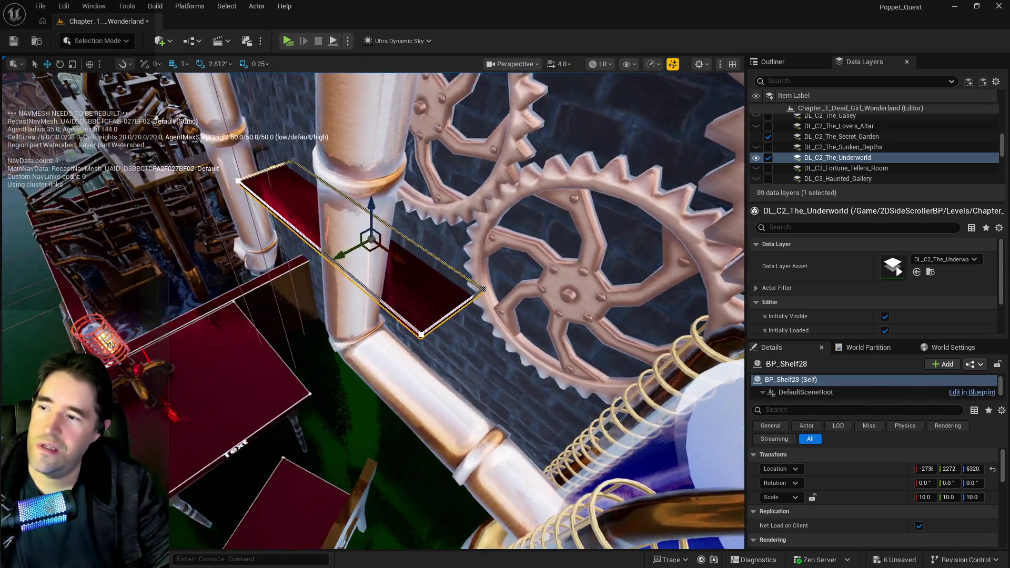
{"action": "left_click", "coordinate": [550, 318]}
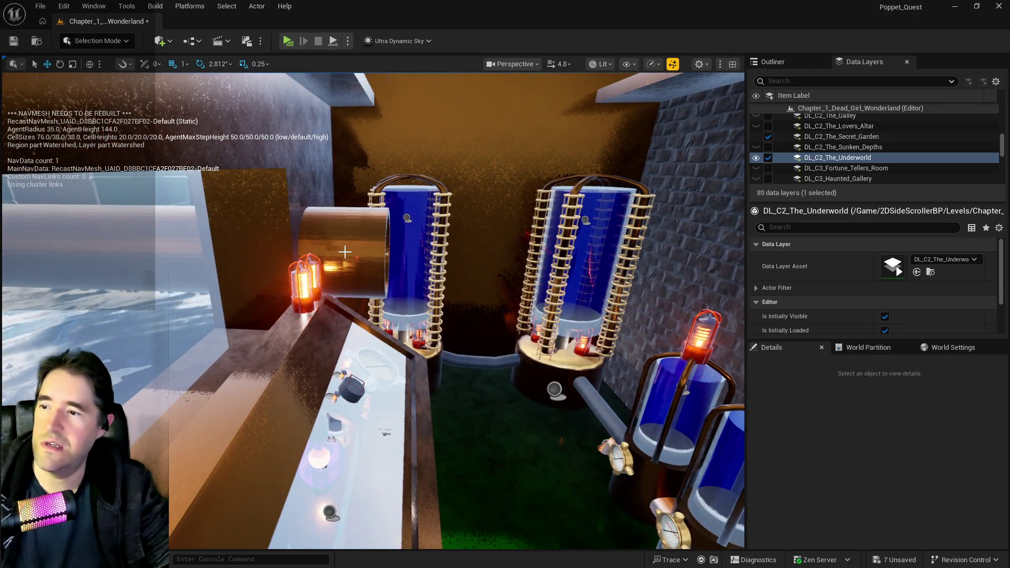
Select the orange riser's upper T-piece, middle pipe and lower T-piece together
{"action": "left_click", "coordinate": [344, 252]}
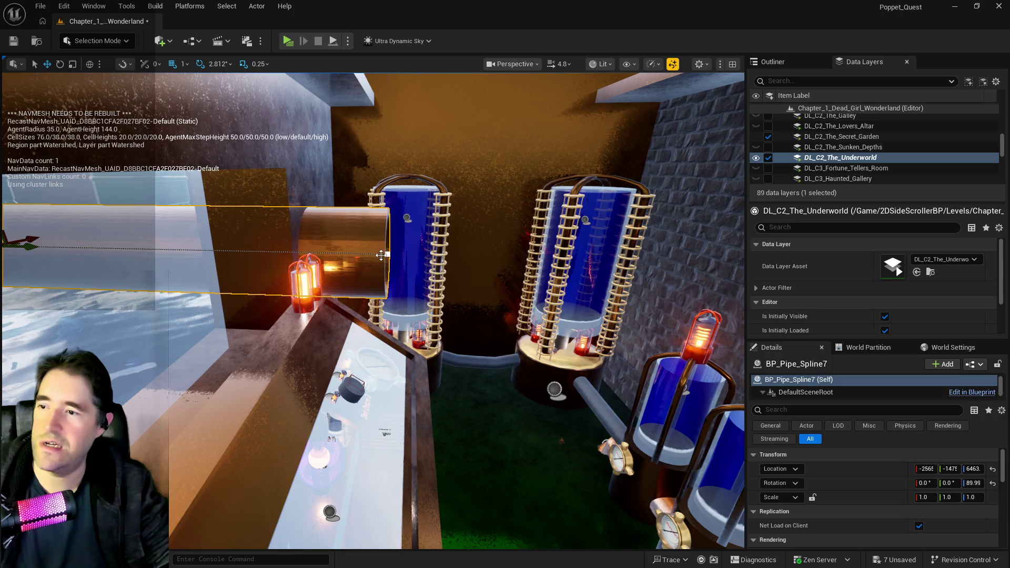
{"action": "left_click", "coordinate": [386, 254]}
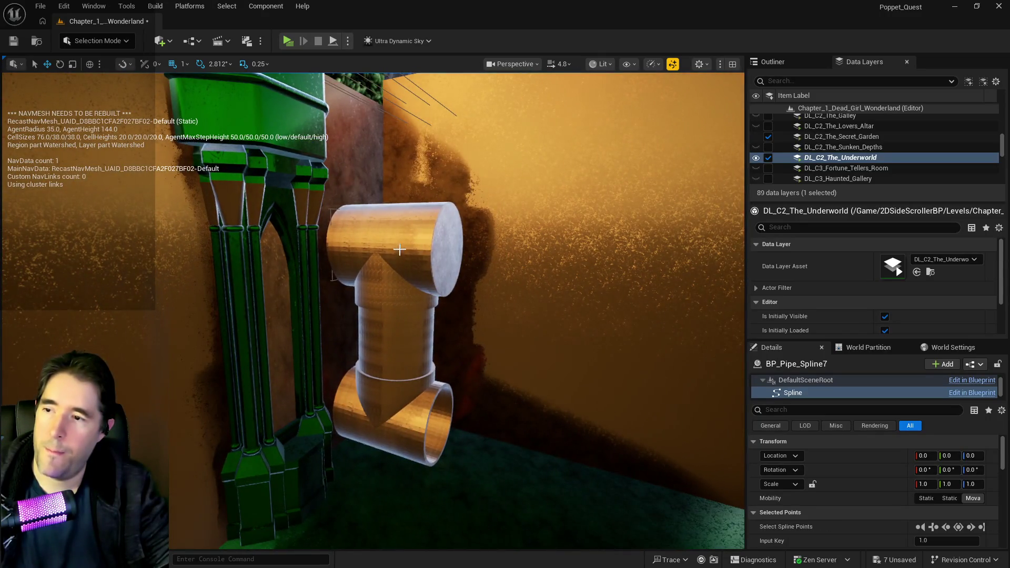
{"action": "left_click", "coordinate": [398, 252]}
{"action": "left_click", "coordinate": [397, 338], "text": "ctrl"}
{"action": "left_click", "coordinate": [387, 383], "text": "ctrl"}
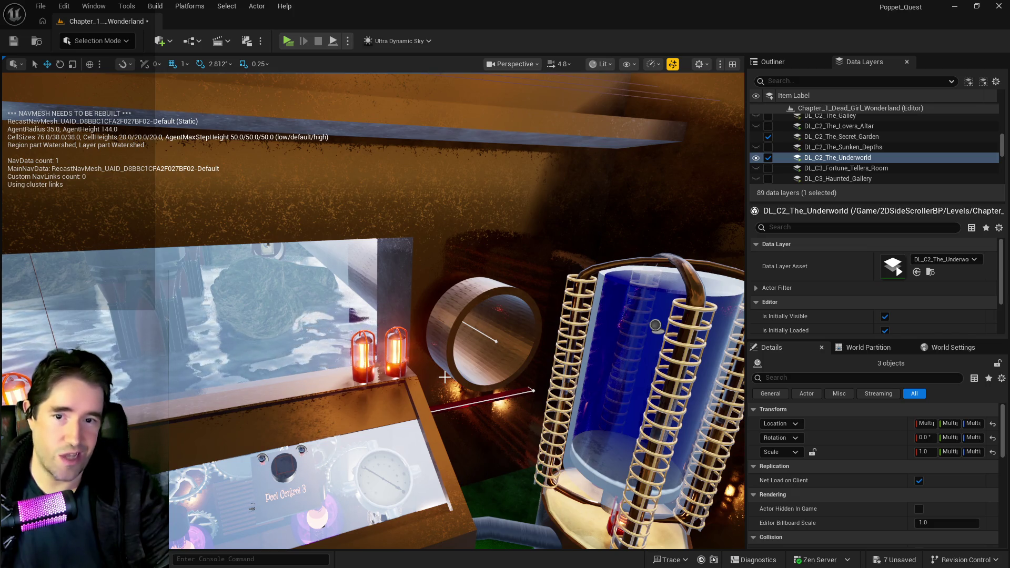
Paste the three pipe pieces by the coil tank, rotate them, then undo both
{"action": "mouse_move", "coordinate": [444, 376]}
{"action": "left_mouse_down"}
{"action": "mouse_move", "coordinate": [476, 376]}
{"action": "mouse_move", "coordinate": [363, 392]}
{"action": "left_mouse_up"}
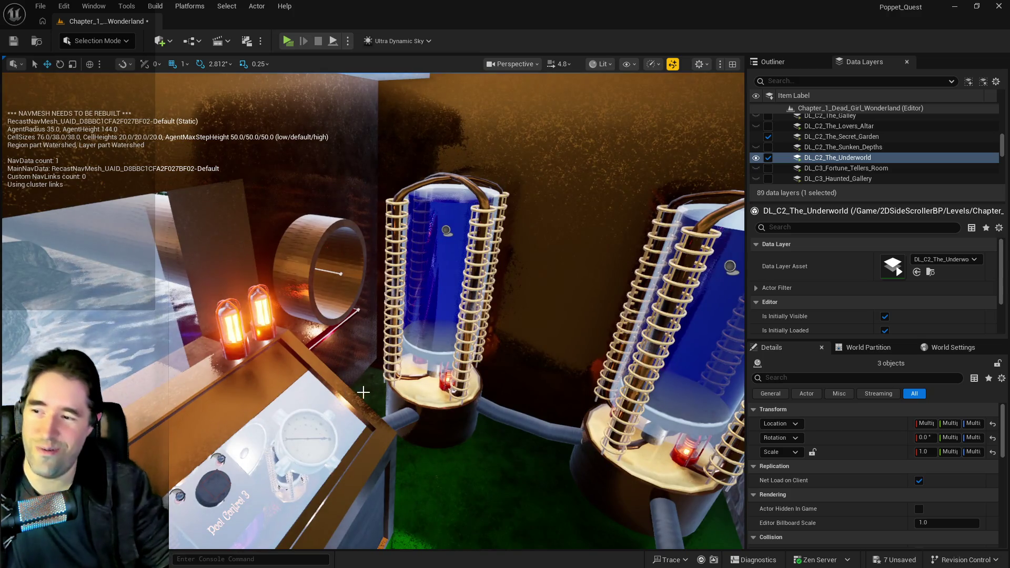
{"action": "right_click", "coordinate": [363, 393]}
{"action": "mouse_move", "coordinate": [438, 199]}
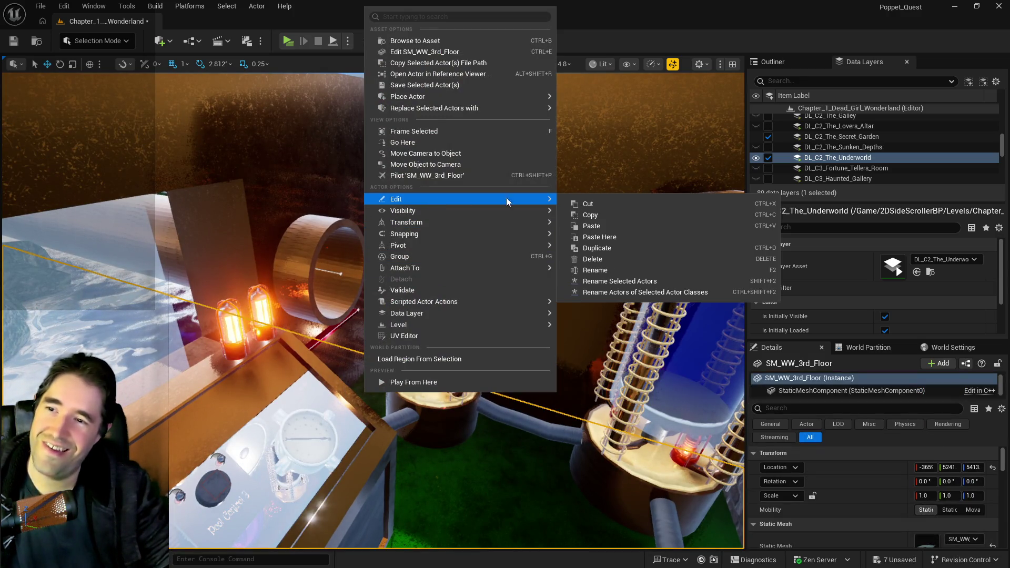
{"action": "left_click", "coordinate": [618, 237]}
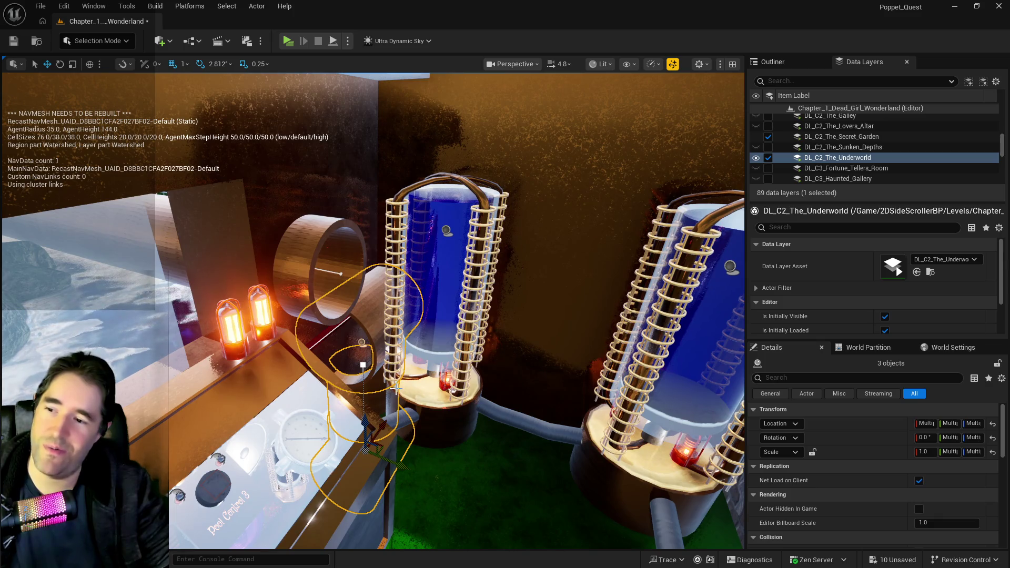
{"action": "key", "text": "e"}
{"action": "mouse_move", "coordinate": [407, 431]}
{"action": "left_mouse_down"}
{"action": "mouse_move", "coordinate": [427, 471]}
{"action": "mouse_move", "coordinate": [313, 423]}
{"action": "left_mouse_up"}
{"action": "key", "text": "ctrl+z"}
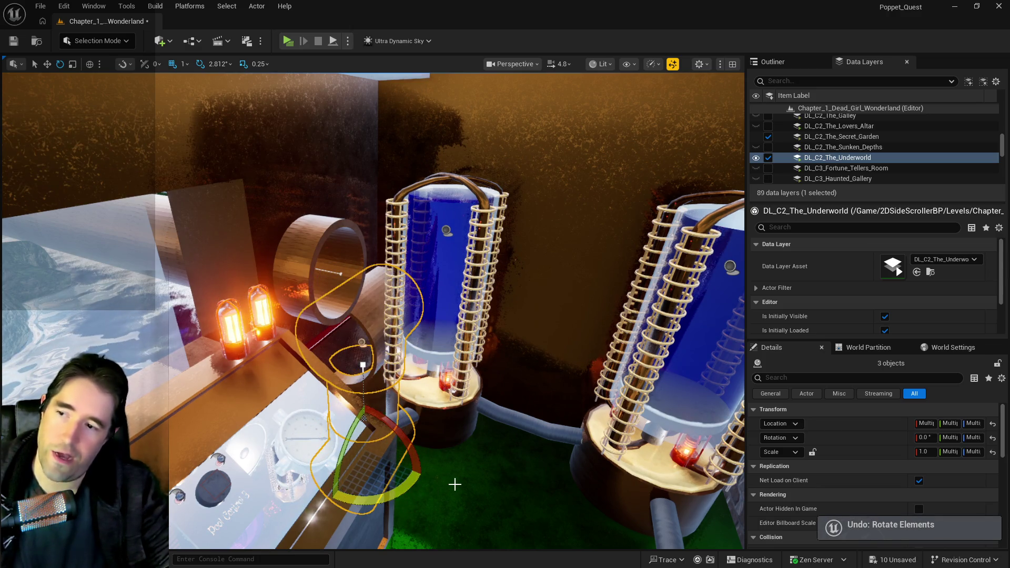
{"action": "key", "text": "ctrl+z"}
{"action": "key", "text": "f"}
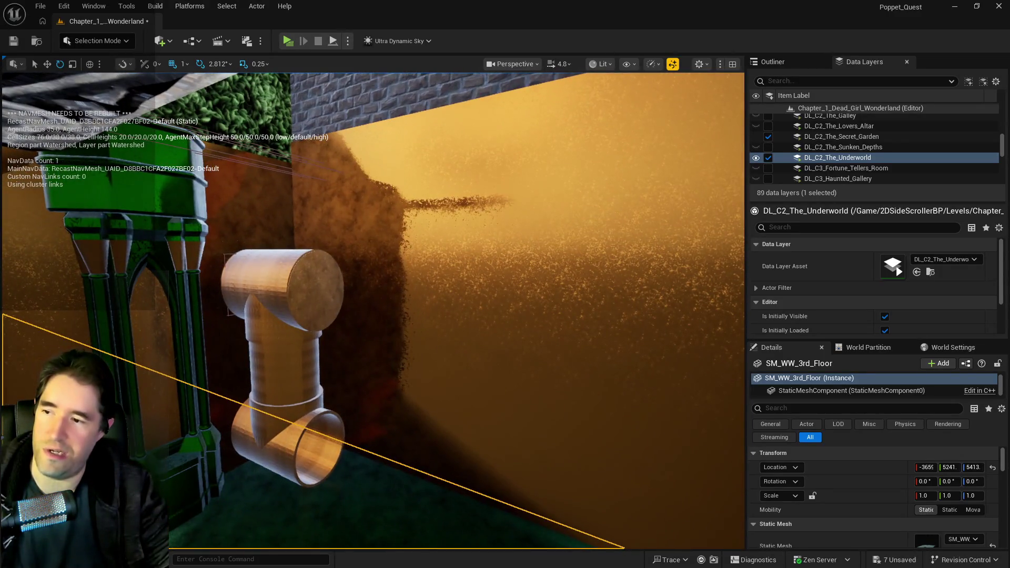
Select the pipe cap, upper piece, middle section and lower elbow together
{"action": "left_click", "coordinate": [286, 282]}
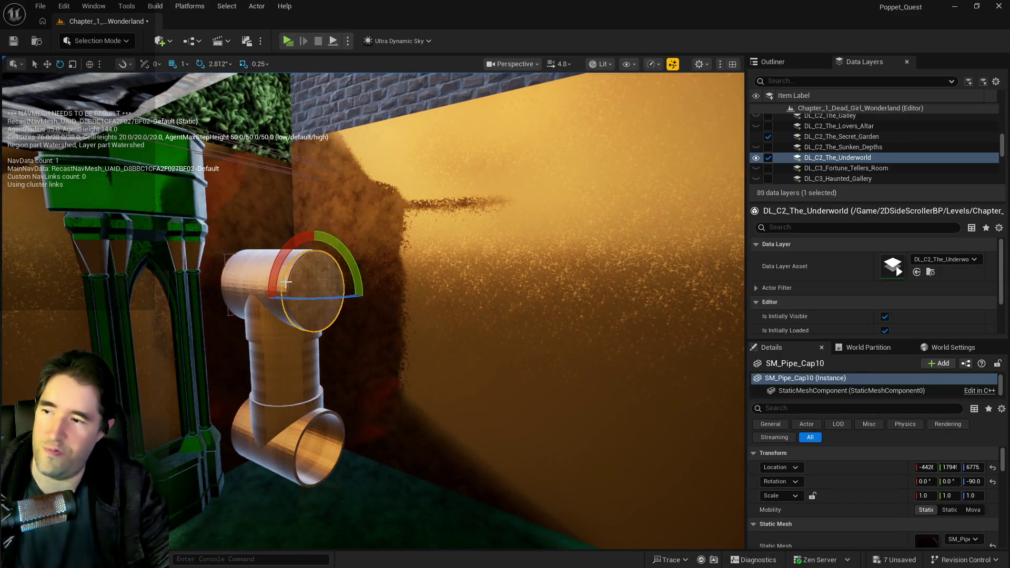
{"action": "left_click", "coordinate": [245, 280], "text": "ctrl"}
{"action": "left_click", "coordinate": [284, 368], "text": "ctrl"}
{"action": "left_click", "coordinate": [297, 427], "text": "ctrl"}
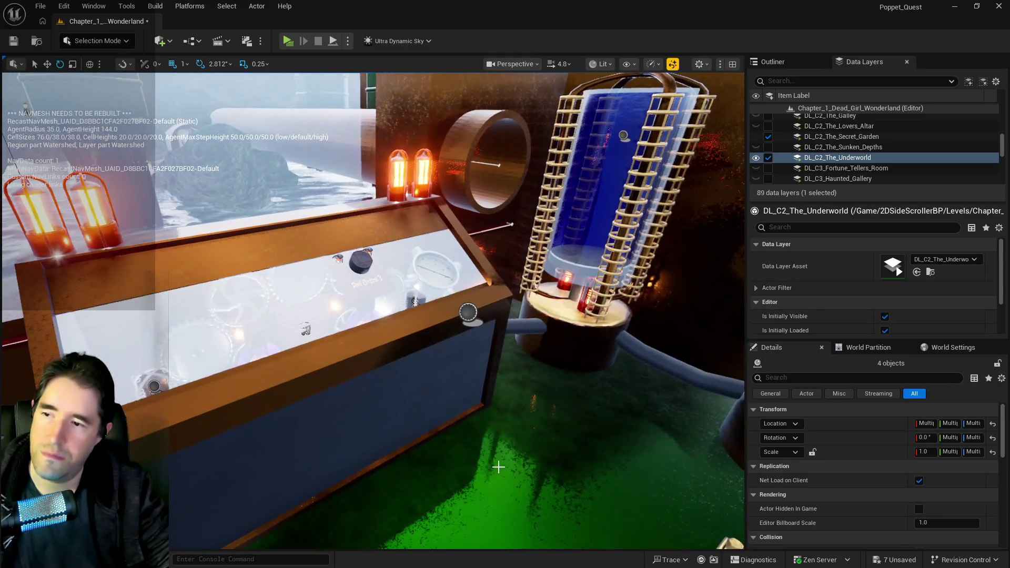
Paste the four pipe pieces by the display case and rotate them upright
{"action": "right_click", "coordinate": [516, 358]}
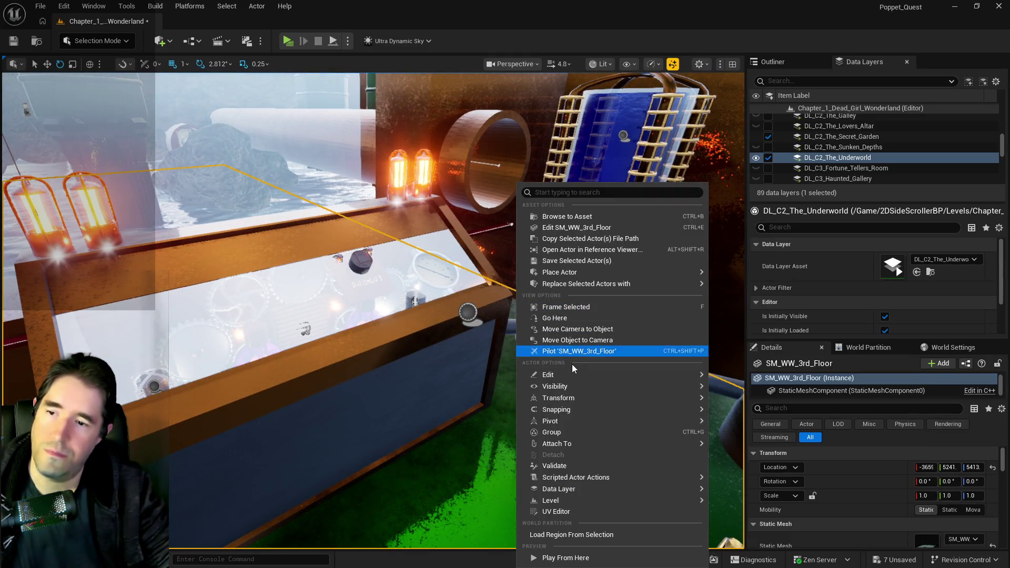
{"action": "mouse_move", "coordinate": [579, 372]}
{"action": "left_click", "coordinate": [764, 413]}
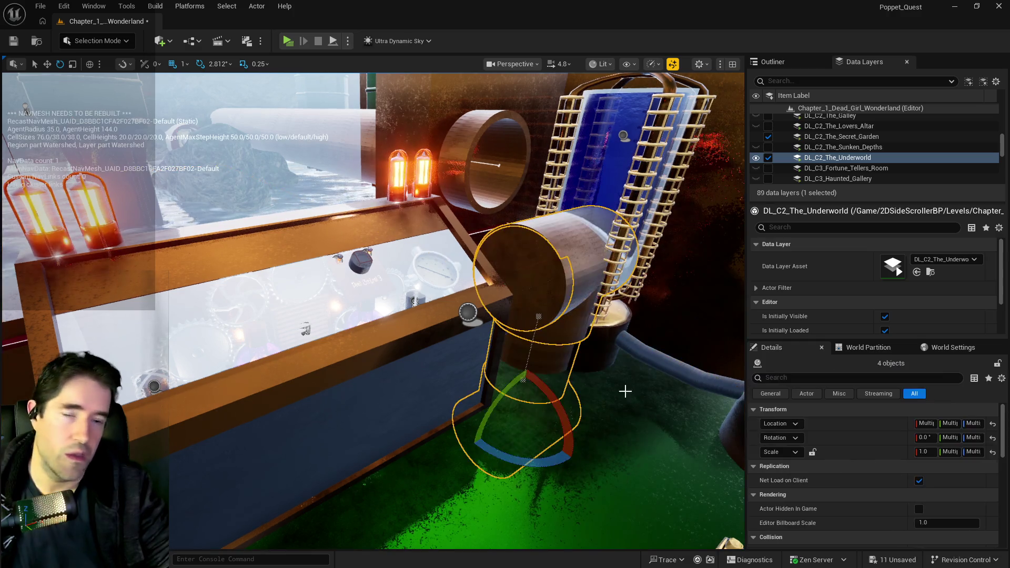
{"action": "mouse_move", "coordinate": [539, 454]}
{"action": "left_mouse_down"}
{"action": "mouse_move", "coordinate": [579, 452]}
{"action": "mouse_move", "coordinate": [583, 471]}
{"action": "mouse_move", "coordinate": [569, 487]}
{"action": "mouse_move", "coordinate": [589, 410]}
{"action": "mouse_move", "coordinate": [531, 368]}
{"action": "mouse_move", "coordinate": [469, 374]}
{"action": "mouse_move", "coordinate": [504, 374]}
{"action": "mouse_move", "coordinate": [516, 388]}
{"action": "mouse_move", "coordinate": [548, 320]}
{"action": "mouse_move", "coordinate": [549, 349]}
{"action": "mouse_move", "coordinate": [531, 355]}
{"action": "left_mouse_up"}
{"action": "key", "text": "w"}
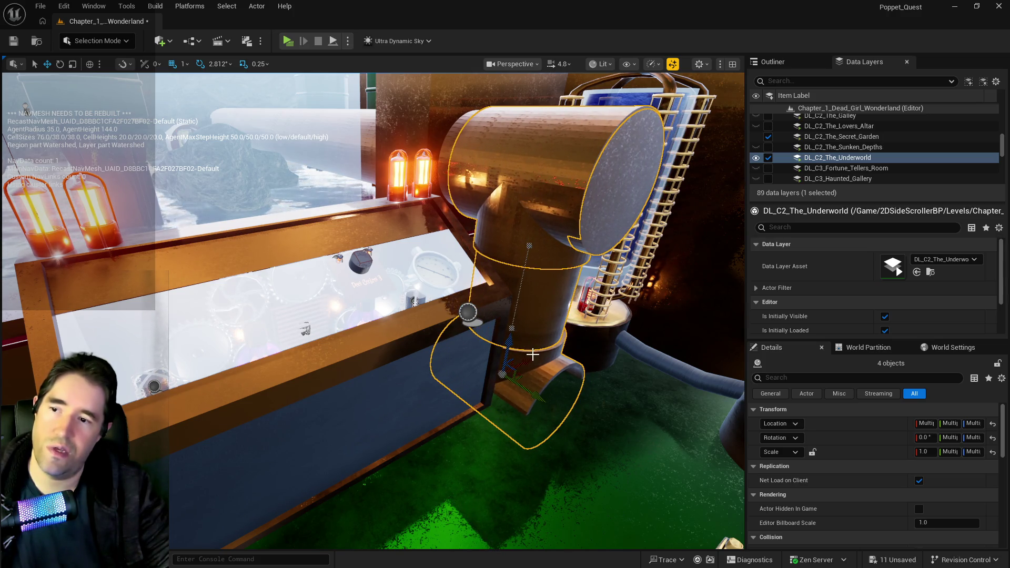
{"action": "scroll", "coordinate": [531, 355], "scroll_direction": "up", "scroll_amount": 3}
{"action": "key", "text": "f"}
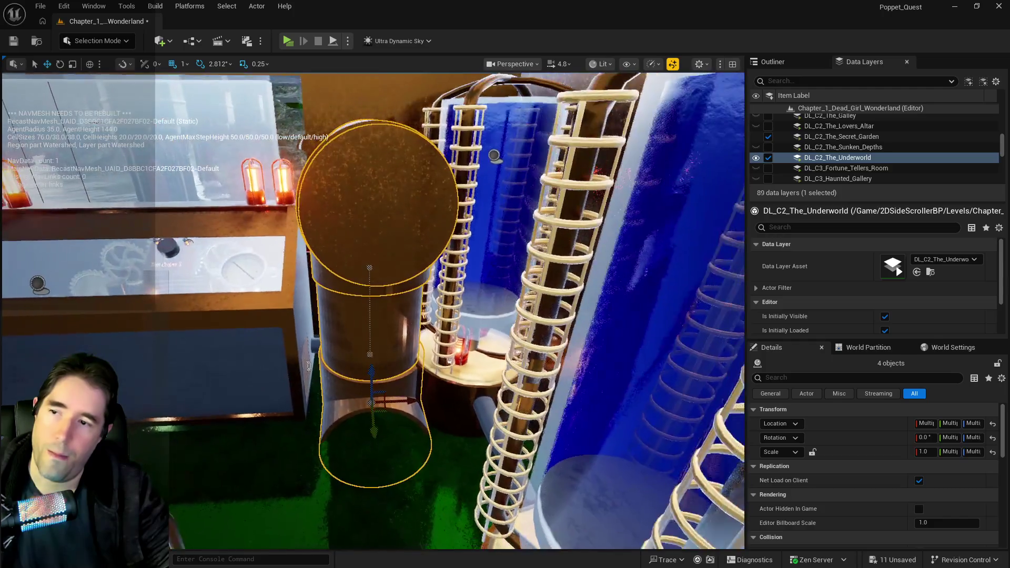
Drag SM_Pipe_3_Way18 into place beneath the large elbow pipe
{"action": "scroll", "coordinate": [373, 310], "scroll_direction": "up", "scroll_amount": 5}
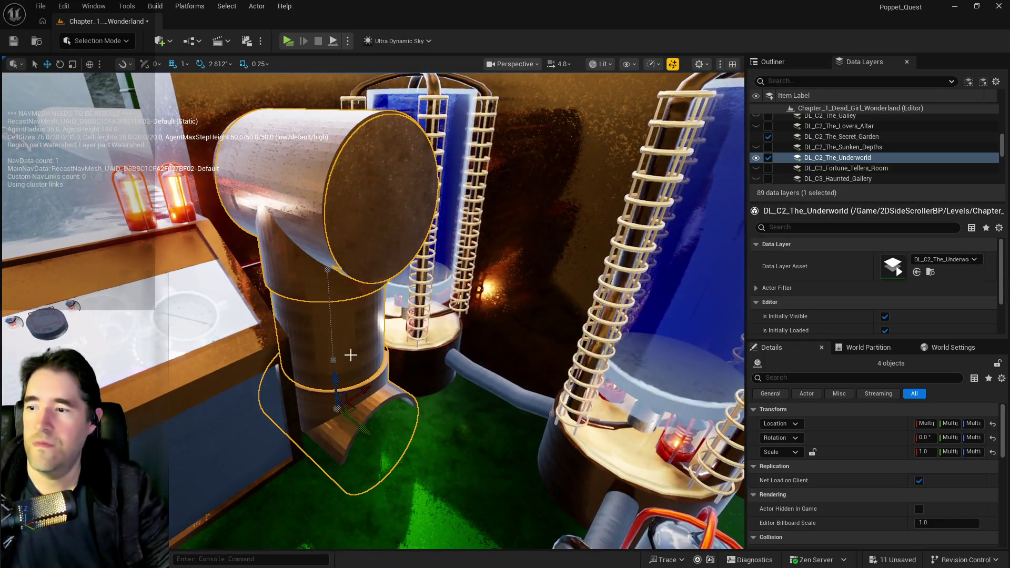
{"action": "left_click", "coordinate": [327, 370]}
{"action": "mouse_move", "coordinate": [327, 371]}
{"action": "left_mouse_down"}
{"action": "mouse_move", "coordinate": [331, 322]}
{"action": "mouse_move", "coordinate": [337, 336]}
{"action": "left_mouse_up"}
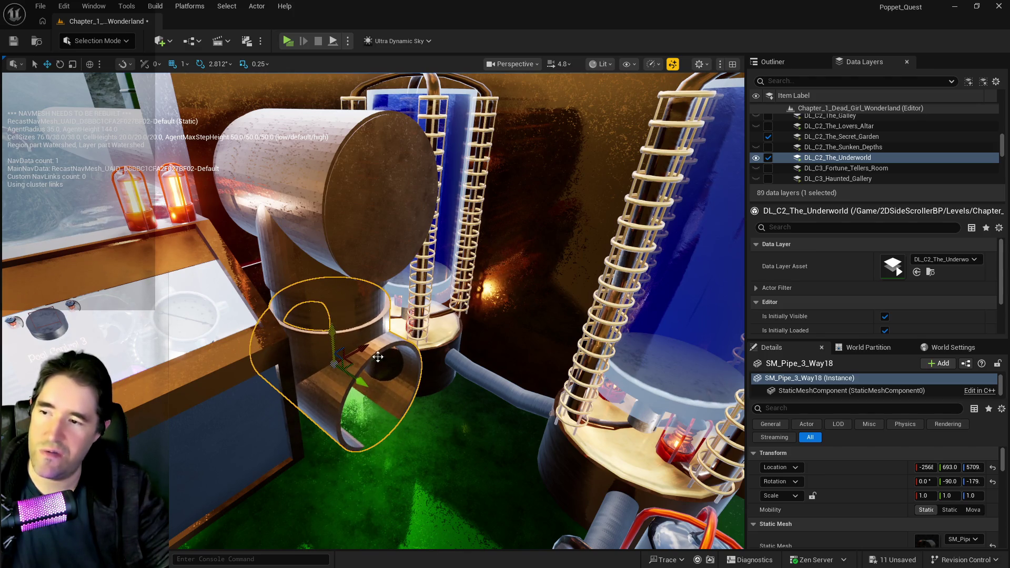
Raise the tee pipe SM_Pipe_3_Way18 to Z 5768 so it meets the band above it
{"action": "key", "text": "w"}
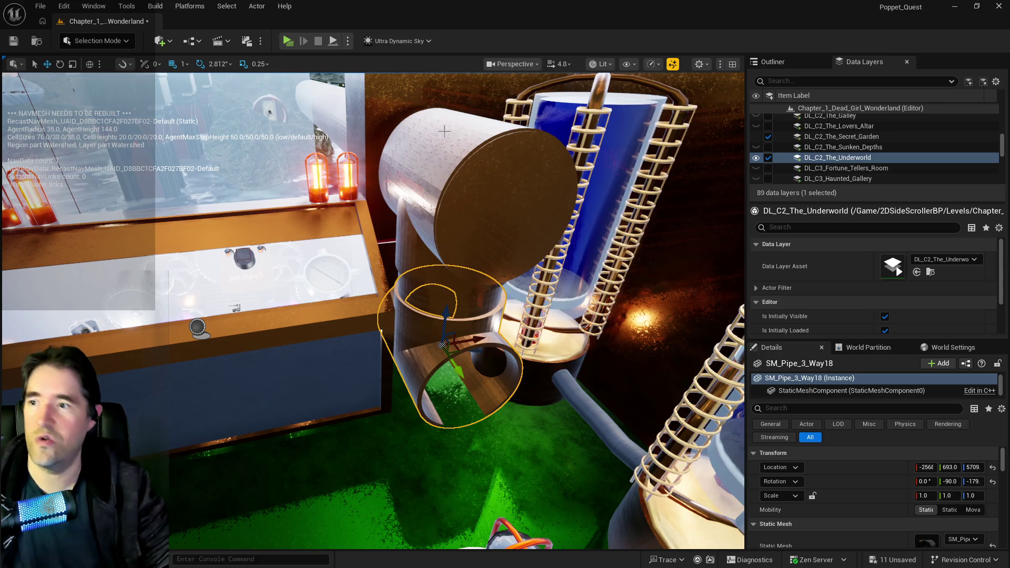
{"action": "left_click_drag", "start_coordinate": [388, 356], "coordinate": [576, 100]}
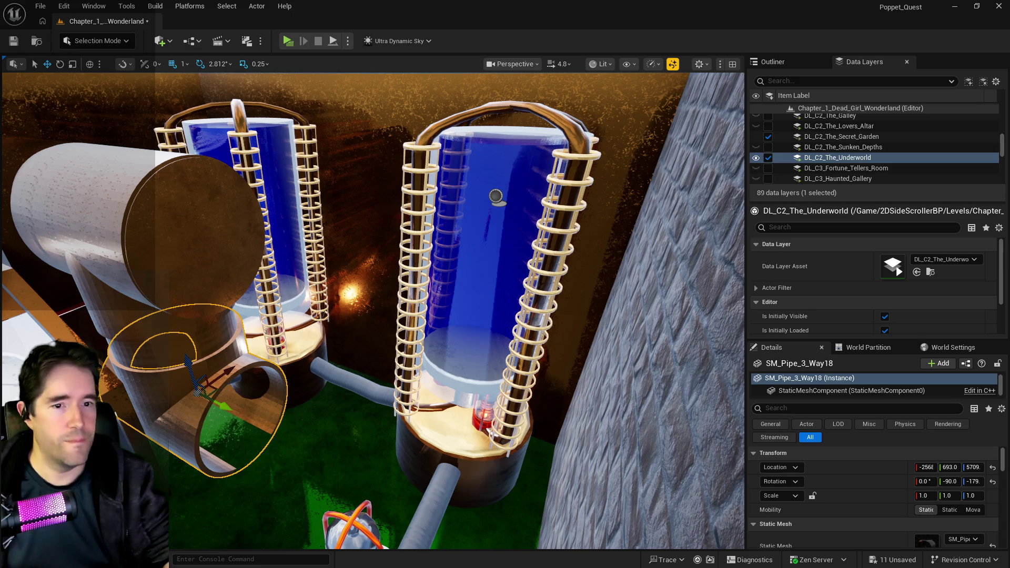
{"action": "key", "text": "p"}
{"action": "key", "text": "f"}
{"action": "left_click_drag", "start_coordinate": [368, 316], "coordinate": [363, 263]}
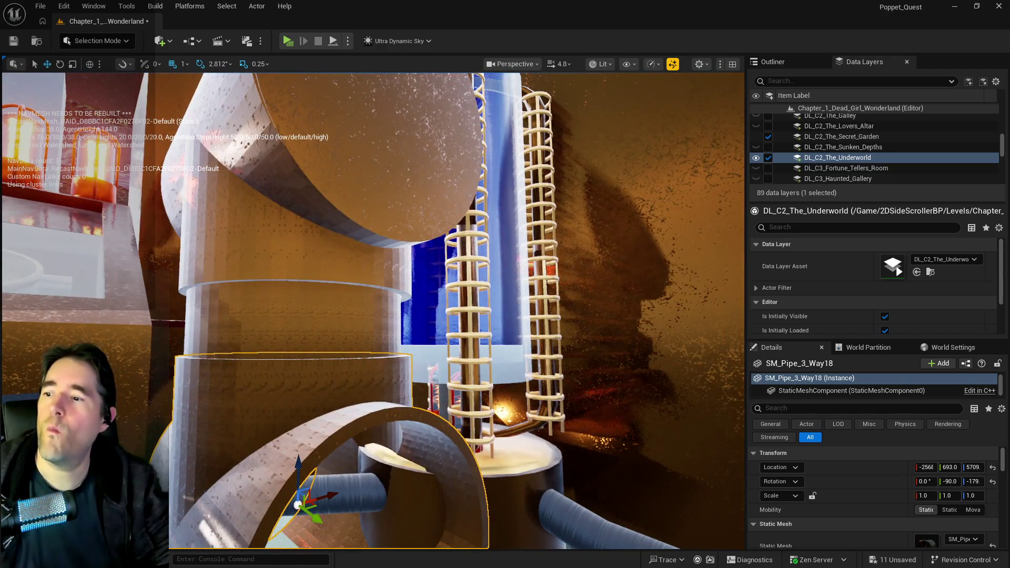
{"action": "left_click", "coordinate": [293, 342]}
{"action": "key", "text": "f"}
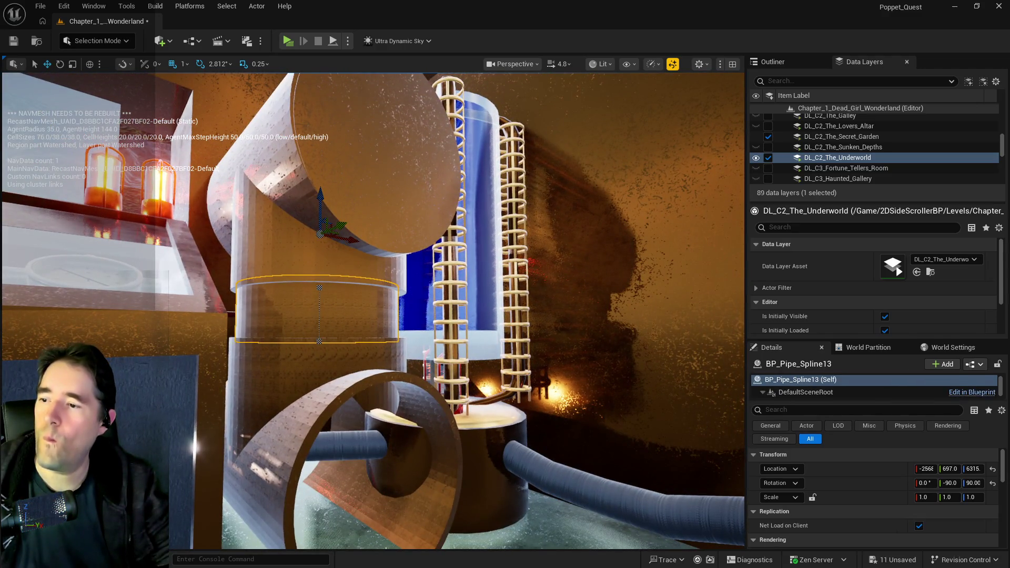
{"action": "left_click", "coordinate": [319, 340]}
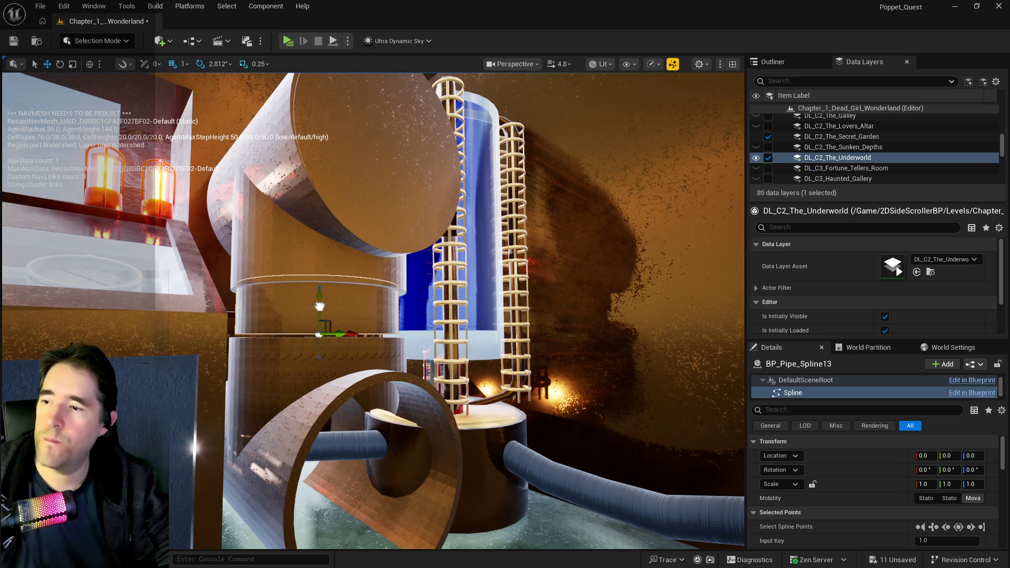
{"action": "left_click", "coordinate": [313, 368]}
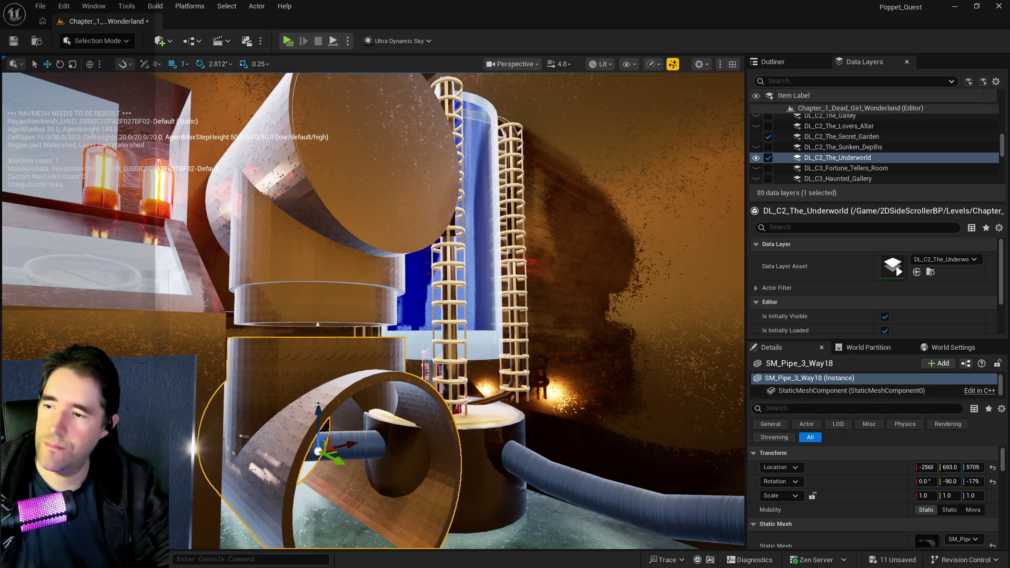
{"action": "mouse_move", "coordinate": [317, 410]}
{"action": "left_mouse_down"}
{"action": "mouse_move", "coordinate": [315, 389]}
{"action": "mouse_move", "coordinate": [336, 368]}
{"action": "mouse_move", "coordinate": [368, 363]}
{"action": "mouse_move", "coordinate": [389, 326]}
{"action": "mouse_move", "coordinate": [363, 323]}
{"action": "left_mouse_up"}
Duplicate BP_Pipe_Spline7 as a lower copy running past the blue tanks, undoing its last move
{"action": "left_click", "coordinate": [356, 218]}
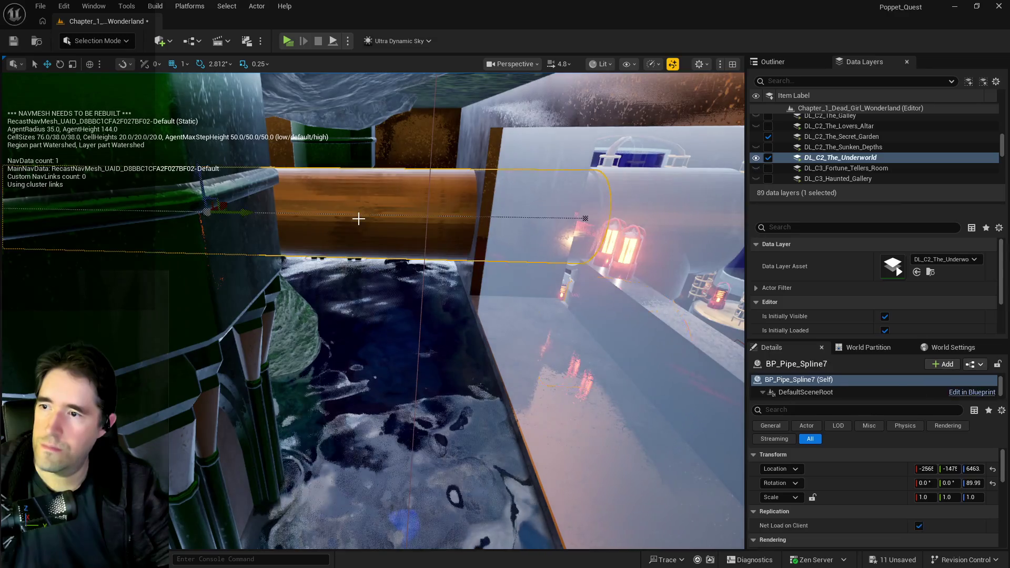
{"action": "scroll", "coordinate": [349, 200], "scroll_direction": "up", "scroll_amount": 3}
{"action": "mouse_move", "coordinate": [322, 206]}
{"action": "left_mouse_down"}
{"action": "mouse_move", "coordinate": [300, 247]}
{"action": "mouse_move", "coordinate": [263, 278]}
{"action": "mouse_move", "coordinate": [147, 309]}
{"action": "mouse_move", "coordinate": [372, 361]}
{"action": "mouse_move", "coordinate": [631, 368]}
{"action": "mouse_move", "coordinate": [277, 338]}
{"action": "mouse_move", "coordinate": [575, 392]}
{"action": "mouse_move", "coordinate": [398, 341]}
{"action": "left_mouse_up"}
{"action": "key", "text": "ctrl+z"}
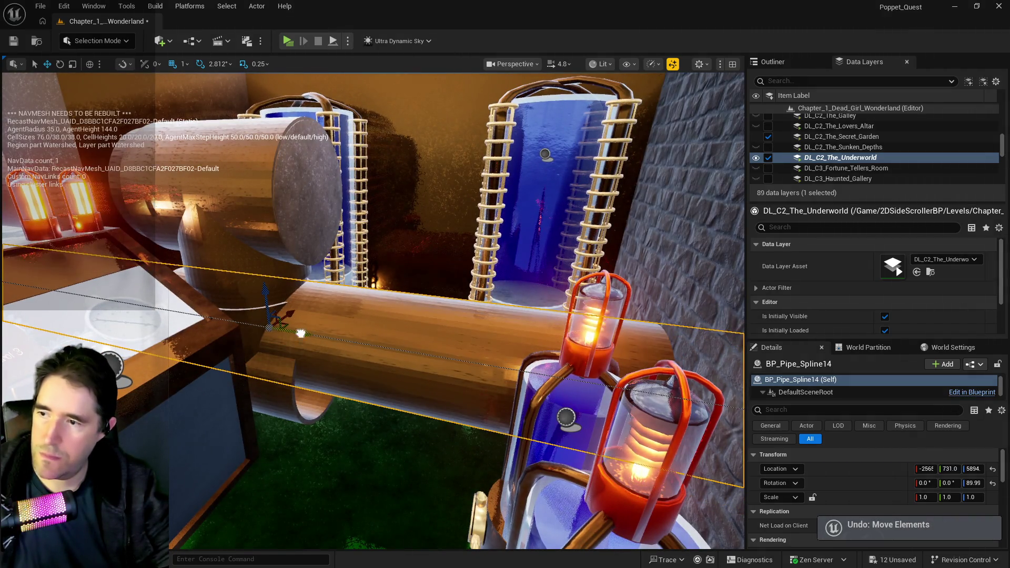
Slide BP_Pipe_Spline14 along its length and delete its end spline point at the brick wall
{"action": "left_click_drag", "start_coordinate": [448, 356], "coordinate": [604, 368]}
{"action": "mouse_move", "coordinate": [539, 339]}
{"action": "left_mouse_down"}
{"action": "mouse_move", "coordinate": [584, 323]}
{"action": "mouse_move", "coordinate": [539, 339]}
{"action": "left_mouse_up"}
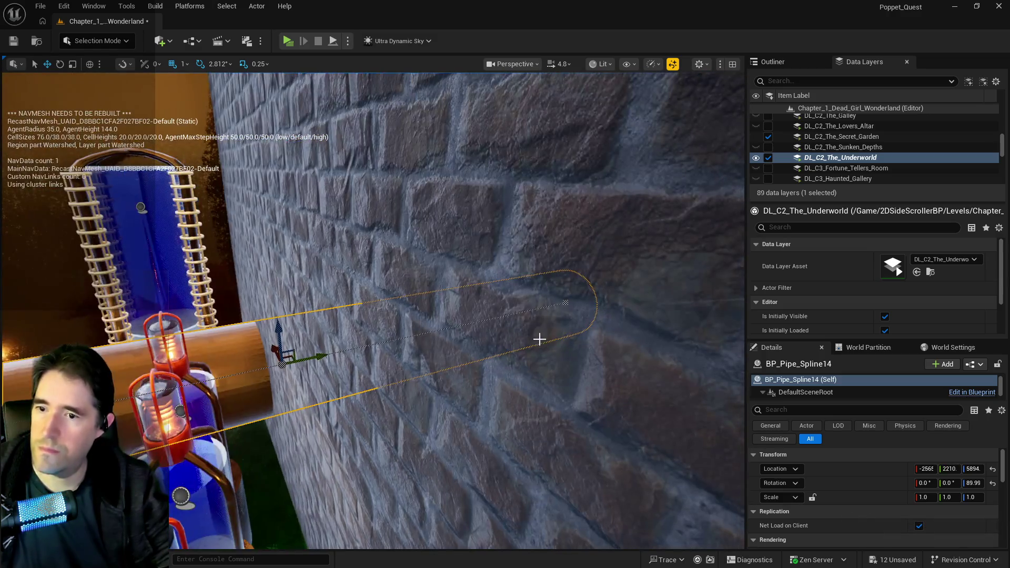
{"action": "left_click", "coordinate": [565, 304]}
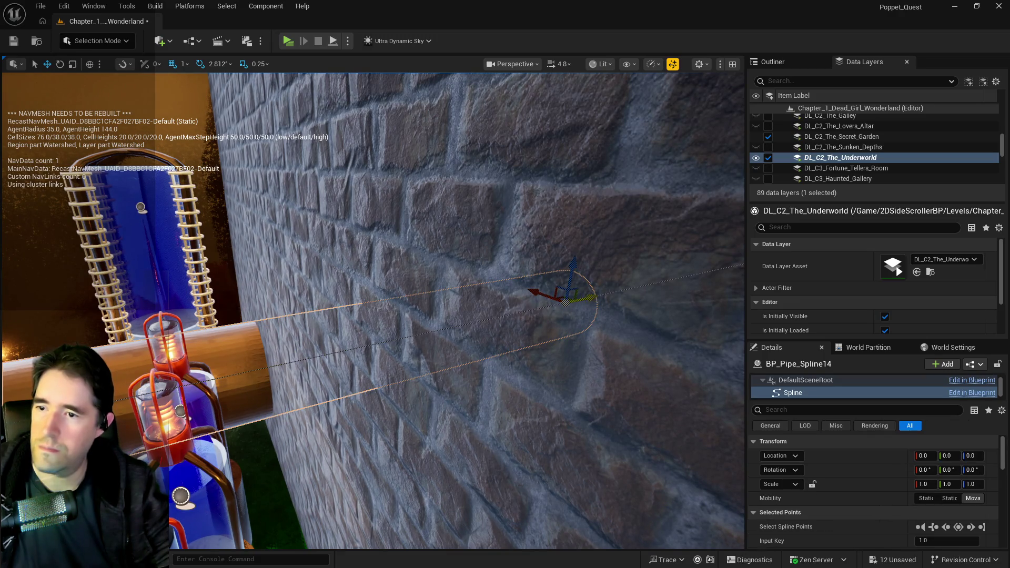
{"action": "key", "text": "Delete"}
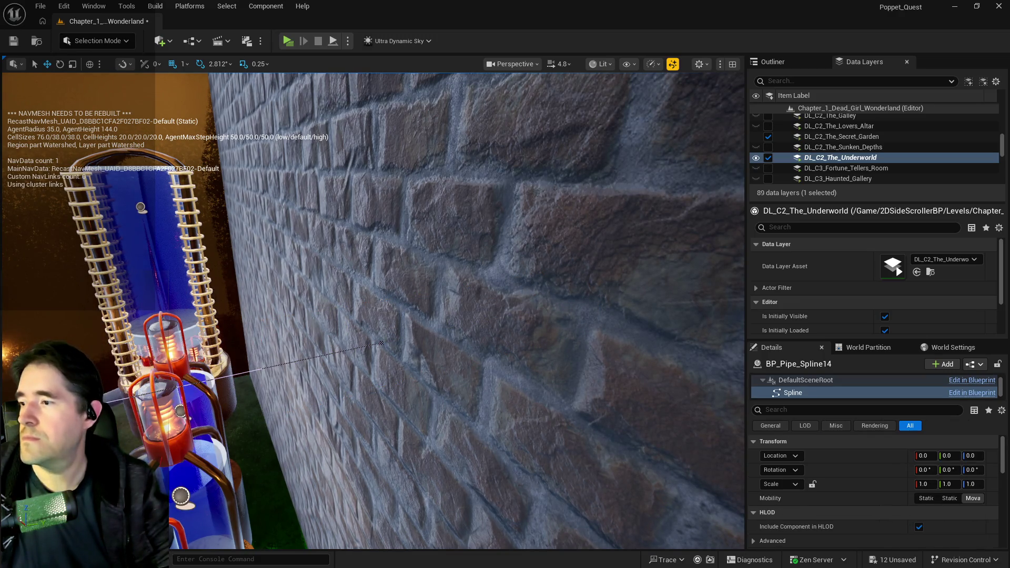
{"action": "key", "text": "f"}
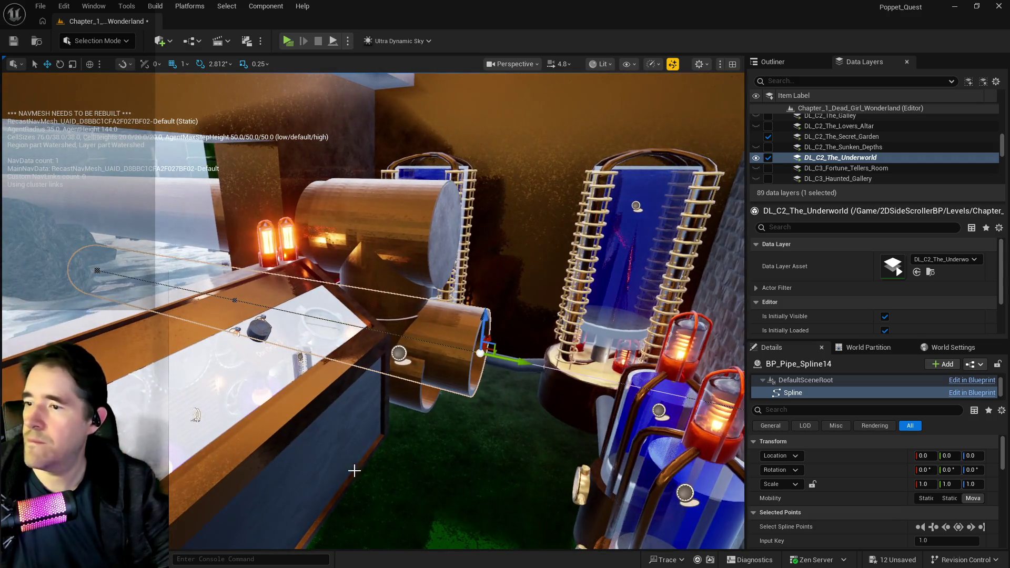
Reselect and frame the copied pipe, tee pipe and BP_Pipe_Spline7 to review the assembly in the Outliner
{"action": "left_click", "coordinate": [434, 331]}
{"action": "left_click", "coordinate": [434, 331]}
{"action": "left_click_drag", "start_coordinate": [261, 313], "coordinate": [545, 415]}
{"action": "left_click", "coordinate": [549, 429]}
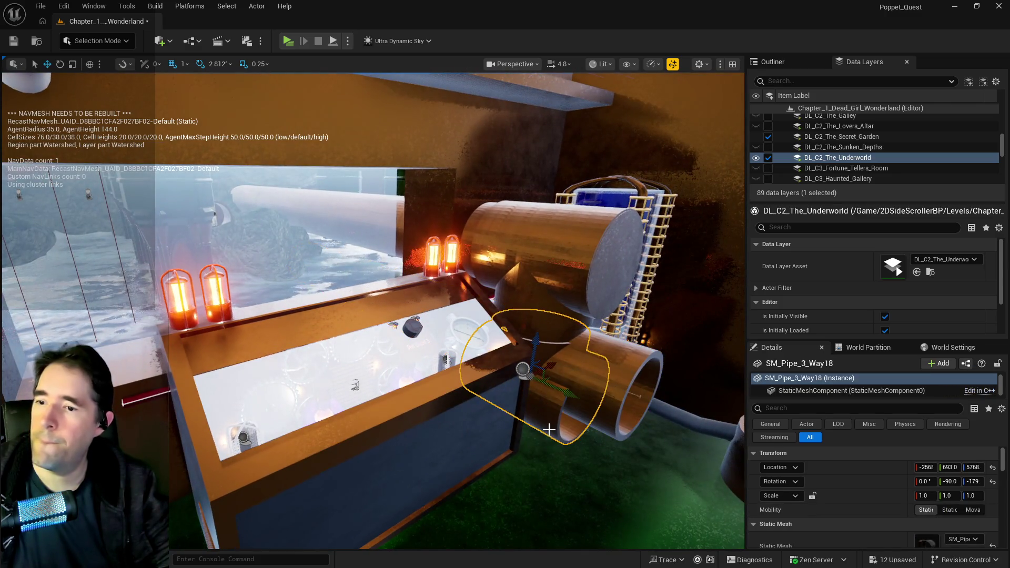
{"action": "left_click", "coordinate": [564, 359]}
{"action": "left_click_drag", "start_coordinate": [304, 269], "coordinate": [426, 294]}
{"action": "left_click", "coordinate": [295, 270]}
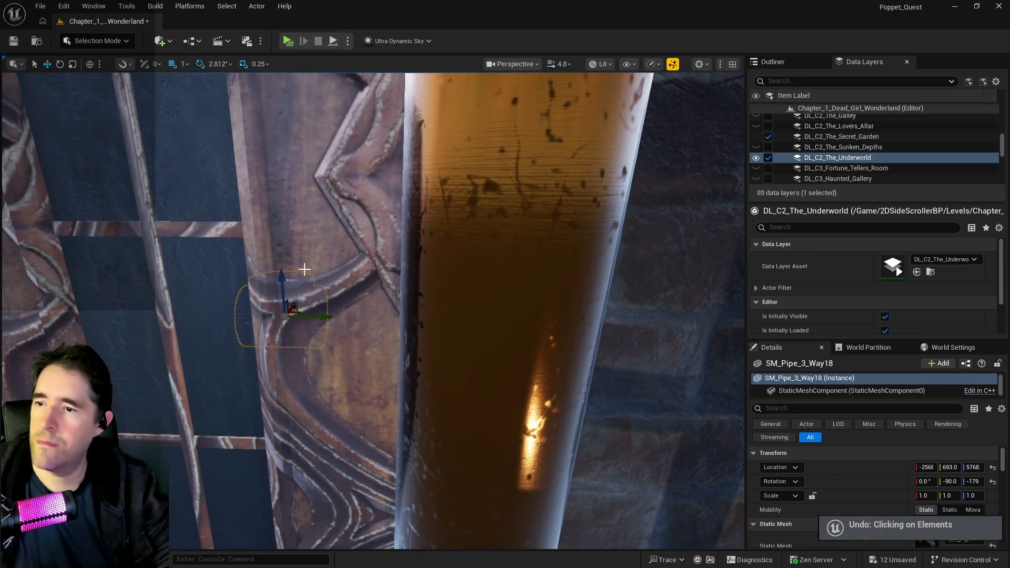
{"action": "key", "text": "f"}
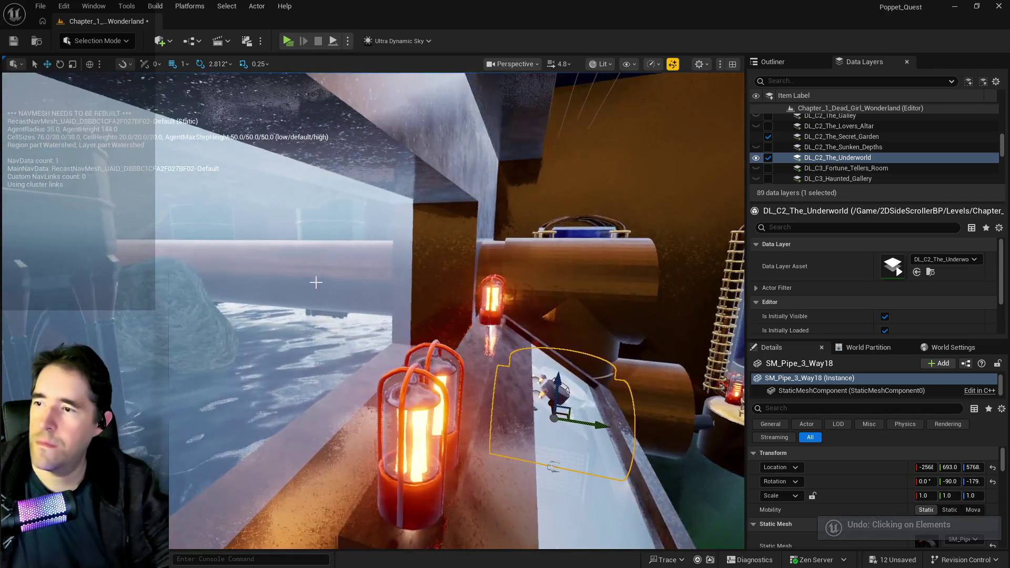
{"action": "left_click", "coordinate": [317, 279]}
{"action": "left_click", "coordinate": [320, 269]}
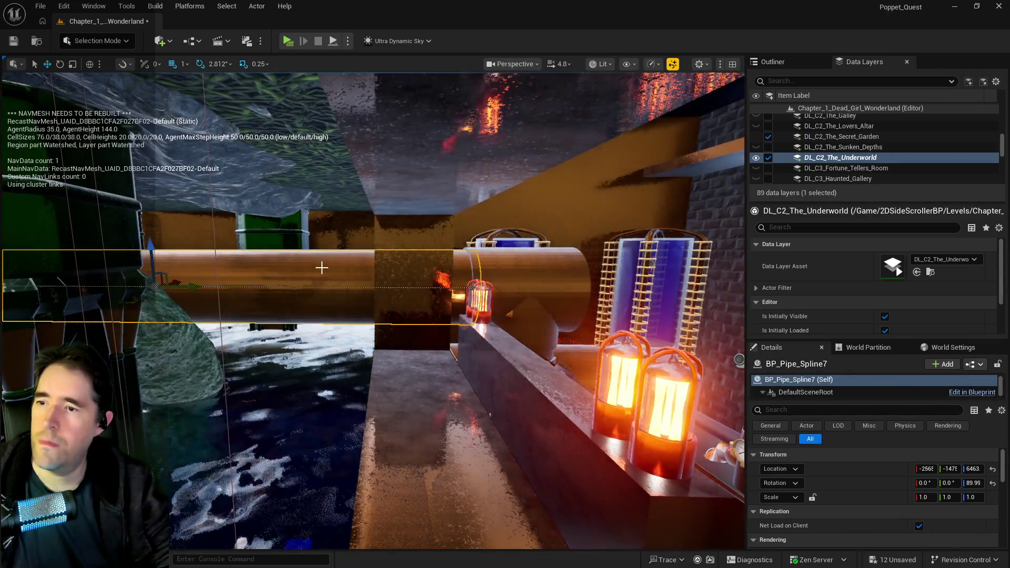
{"action": "key", "text": "f"}
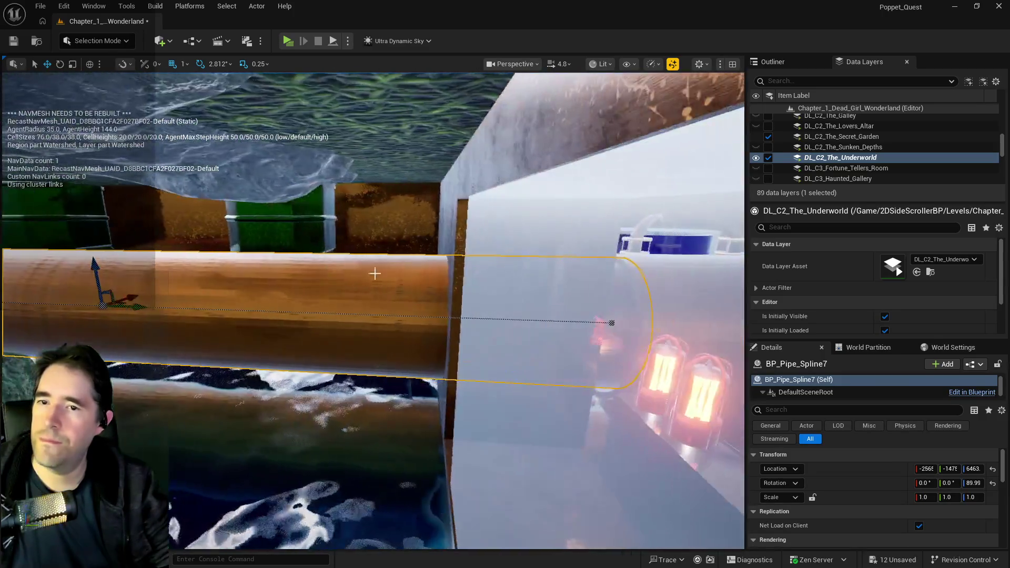
{"action": "left_click", "coordinate": [772, 62]}
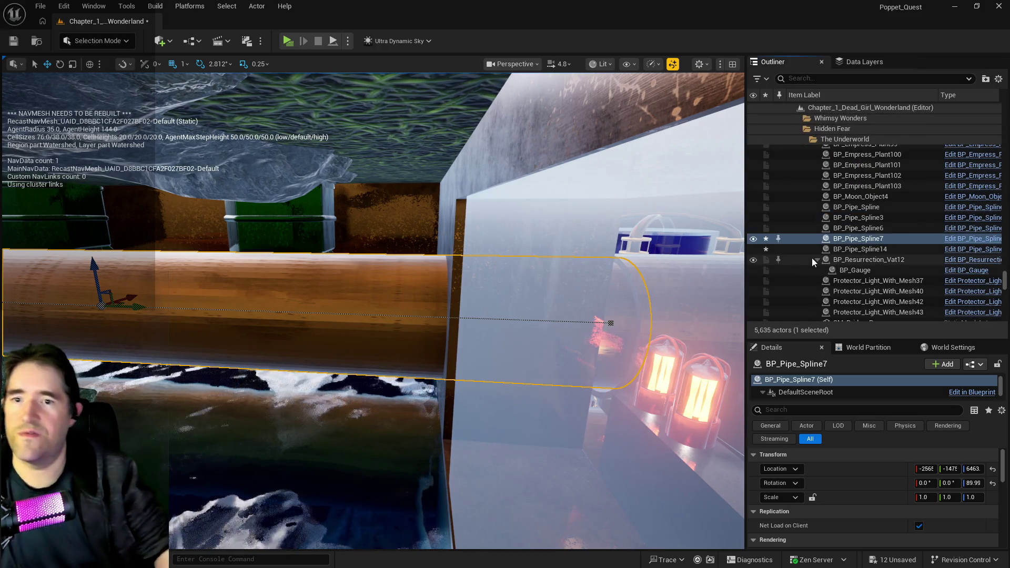
Rotate the pipe ring BP_Pipe_Spline15 to 89.99 degrees
{"action": "right_click", "coordinate": [839, 239]}
{"action": "left_click", "coordinate": [743, 181]}
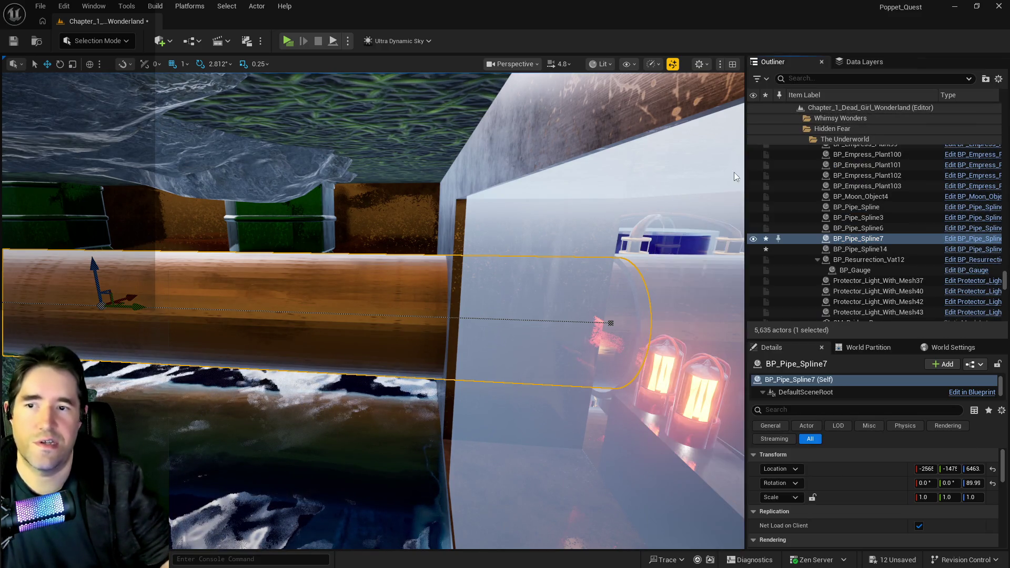
{"action": "key", "text": "f"}
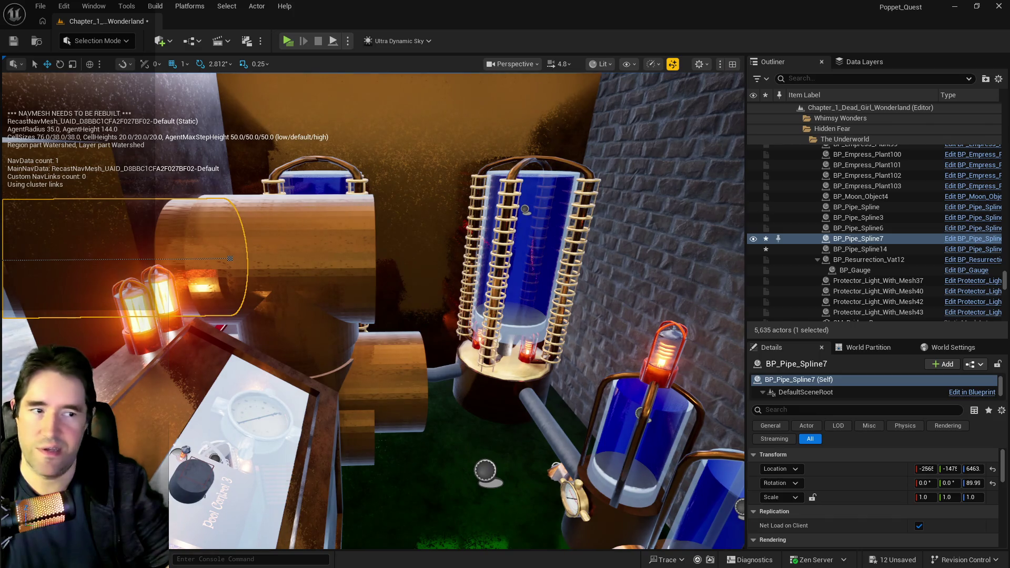
{"action": "left_click", "coordinate": [515, 387]}
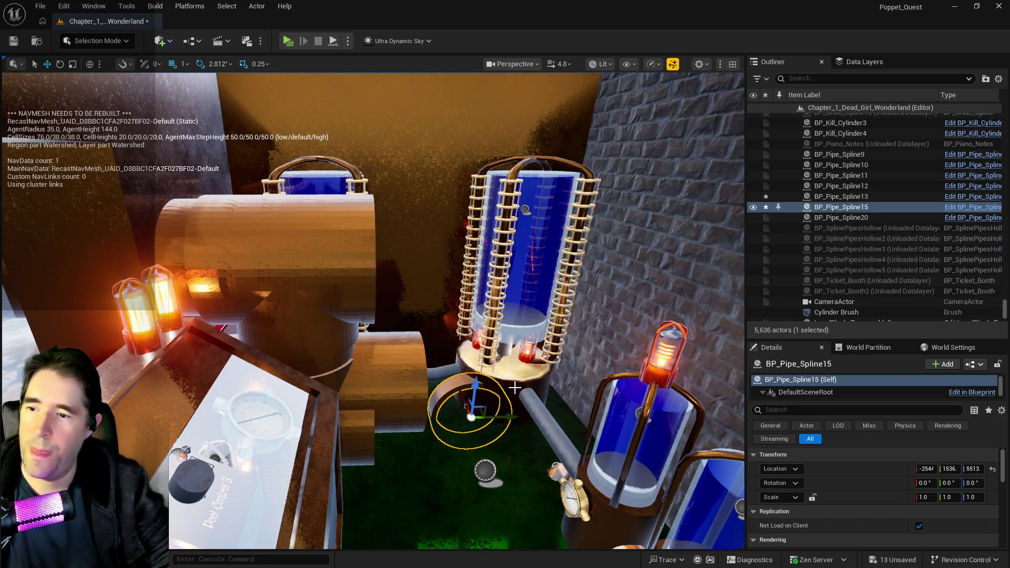
{"action": "key", "text": "e"}
{"action": "left_click_drag", "start_coordinate": [456, 454], "coordinate": [500, 455]}
{"action": "mouse_move", "coordinate": [490, 418]}
{"action": "left_mouse_down"}
{"action": "mouse_move", "coordinate": [481, 419]}
{"action": "mouse_move", "coordinate": [478, 312]}
{"action": "left_mouse_up"}
Slide the ring toward the large pipe's end and nudge its X from -2564 to -2565
{"action": "key", "text": "w"}
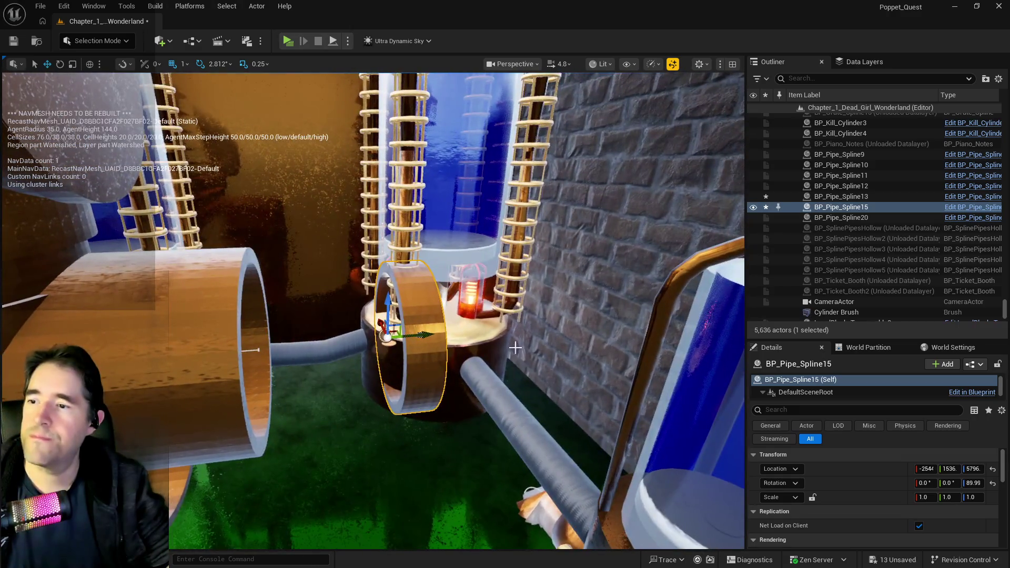
{"action": "left_click_drag", "start_coordinate": [423, 334], "coordinate": [284, 339]}
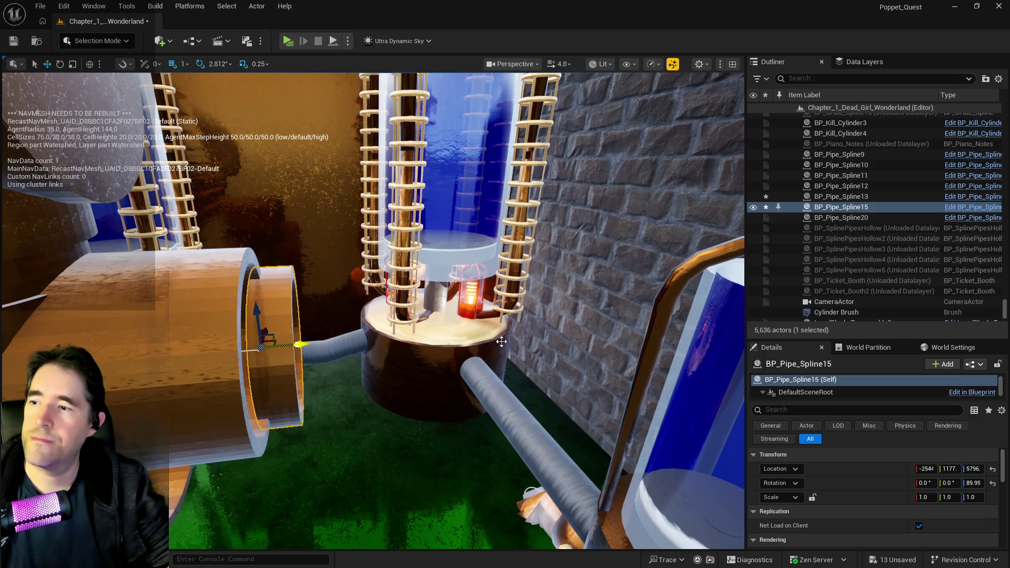
{"action": "key", "text": "f"}
{"action": "mouse_move", "coordinate": [488, 332]}
{"action": "left_mouse_down"}
{"action": "mouse_move", "coordinate": [391, 337]}
{"action": "mouse_move", "coordinate": [364, 305]}
{"action": "mouse_move", "coordinate": [362, 279]}
{"action": "left_mouse_up"}
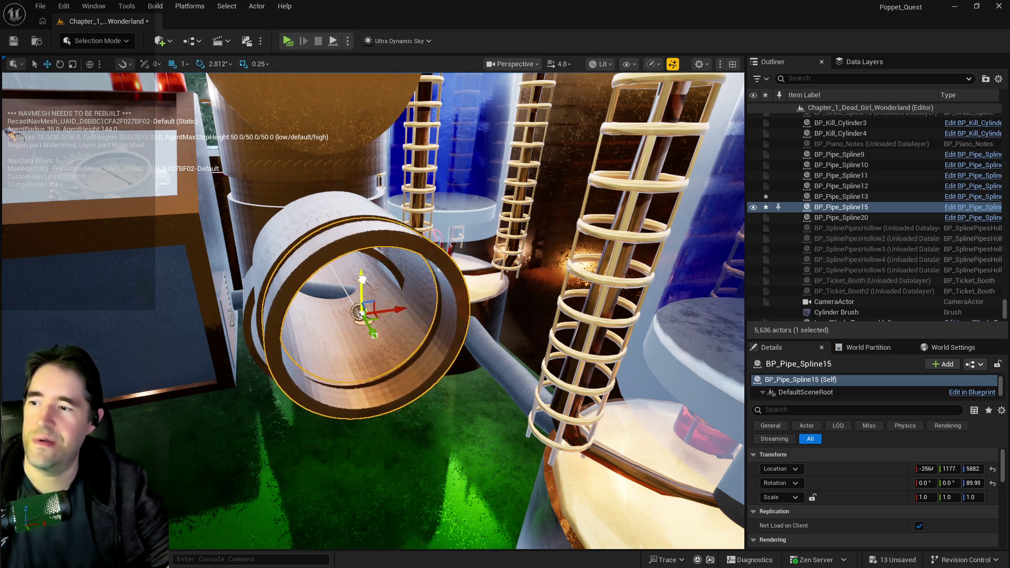
{"action": "mouse_move", "coordinate": [398, 310]}
{"action": "left_mouse_down"}
{"action": "mouse_move", "coordinate": [363, 290]}
{"action": "mouse_move", "coordinate": [362, 276]}
{"action": "mouse_move", "coordinate": [372, 278]}
{"action": "mouse_move", "coordinate": [371, 303]}
{"action": "mouse_move", "coordinate": [334, 300]}
{"action": "mouse_move", "coordinate": [368, 295]}
{"action": "left_mouse_up"}
{"action": "left_click", "coordinate": [365, 252]}
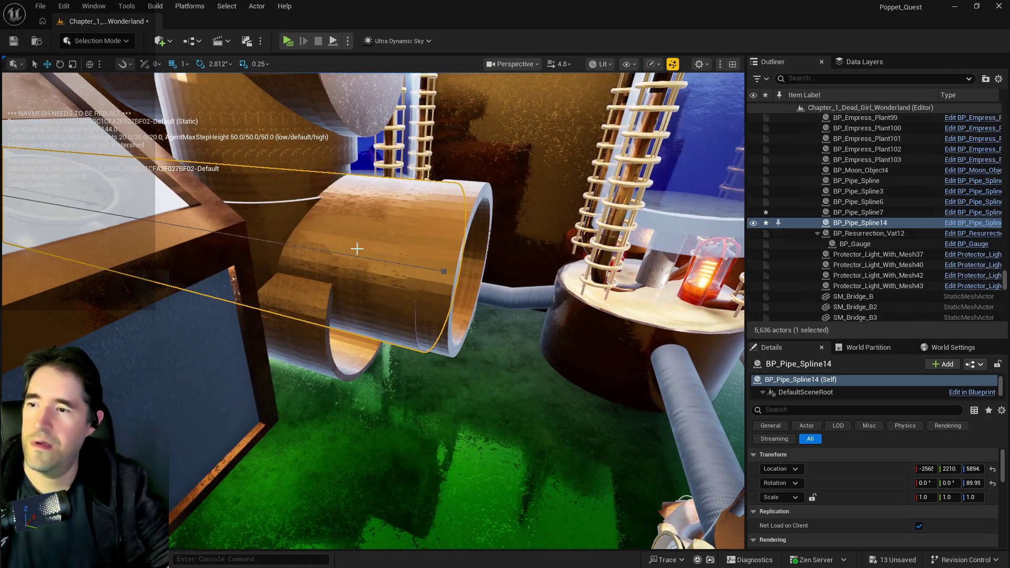
Delete the pipe BP_Pipe_Spline14 and select the ring BP_Pipe_Spline15
{"action": "key", "text": "f"}
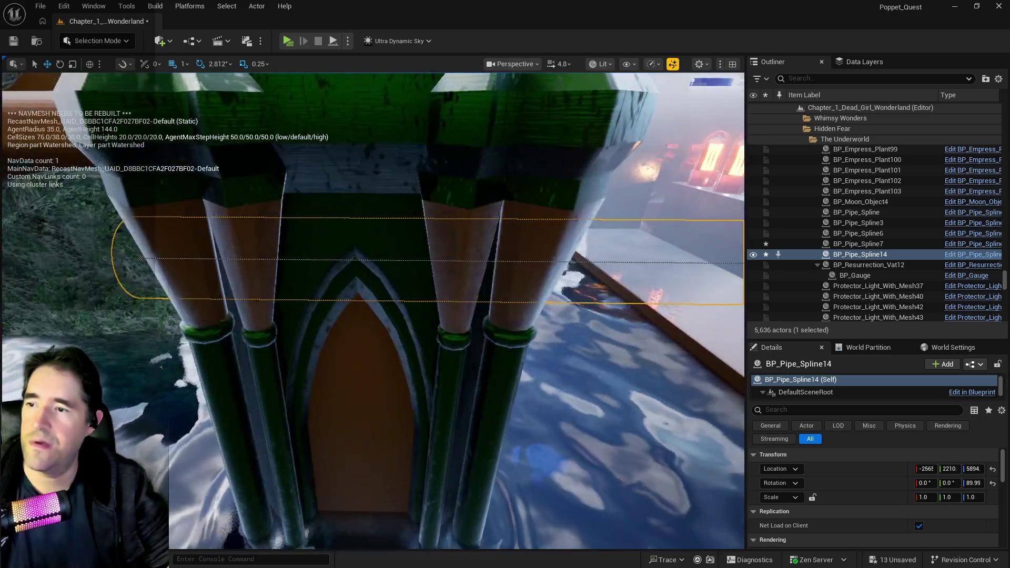
{"action": "key", "text": "Delete"}
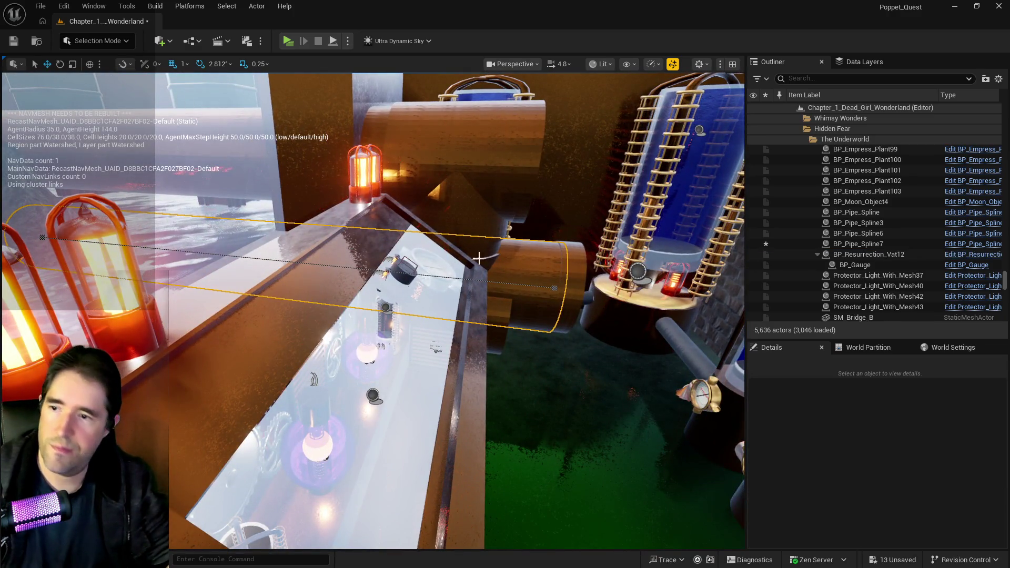
{"action": "left_click", "coordinate": [560, 254]}
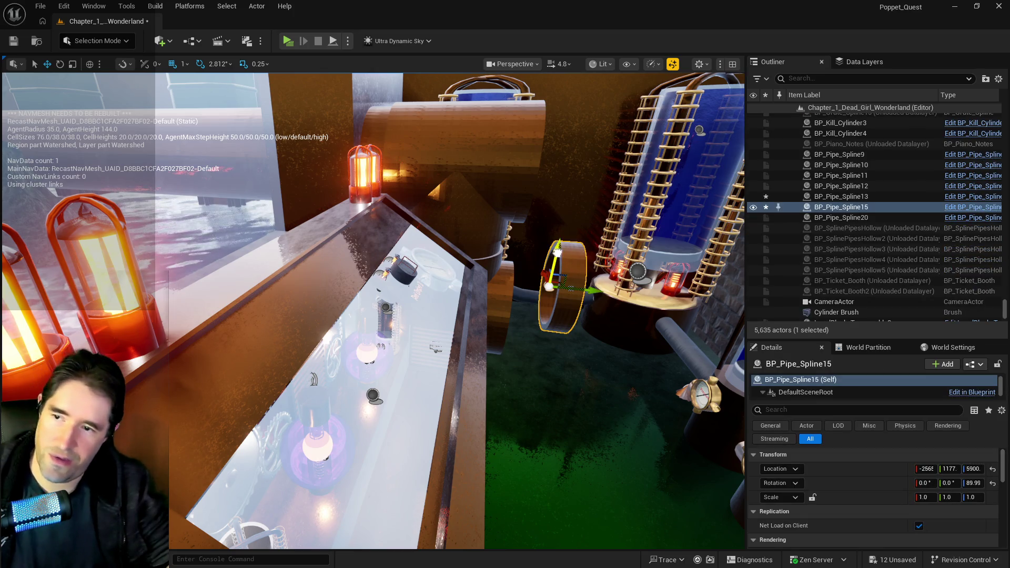
Lower the ring and shift it along Y and X to line up with SM_Pipe_3_Way18
{"action": "left_click_drag", "start_coordinate": [560, 254], "coordinate": [553, 273]}
{"action": "left_click_drag", "start_coordinate": [584, 311], "coordinate": [456, 333]}
{"action": "left_click_drag", "start_coordinate": [434, 245], "coordinate": [425, 241]}
{"action": "left_click_drag", "start_coordinate": [394, 208], "coordinate": [393, 216]}
{"action": "left_click_drag", "start_coordinate": [422, 249], "coordinate": [429, 250]}
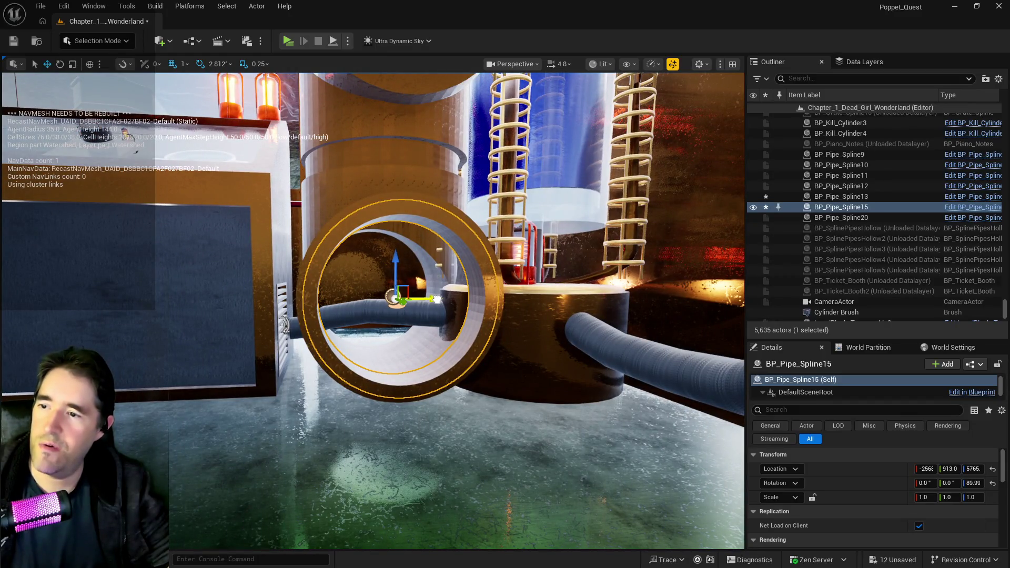
{"action": "left_click", "coordinate": [400, 210]}
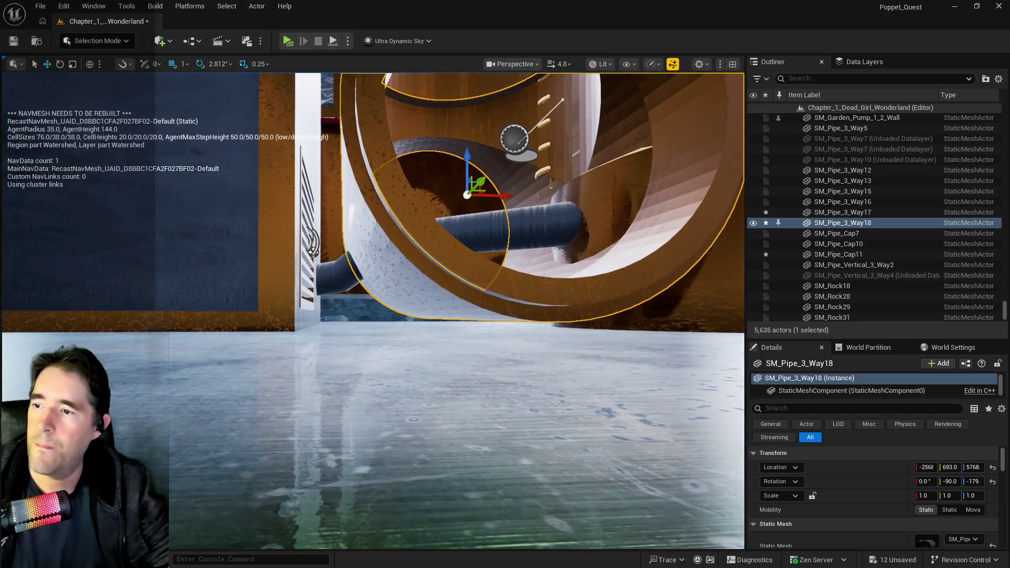
{"action": "left_click", "coordinate": [326, 220]}
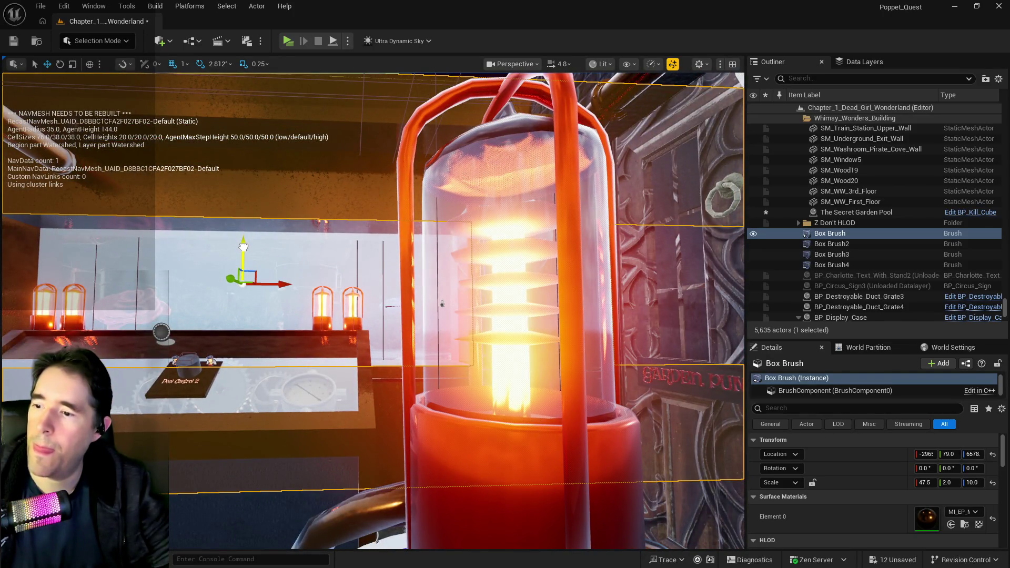
Lower the Box Brush to Z 6564 and raise its Z scale from 10.0 to 11.0
{"action": "key", "text": "e"}
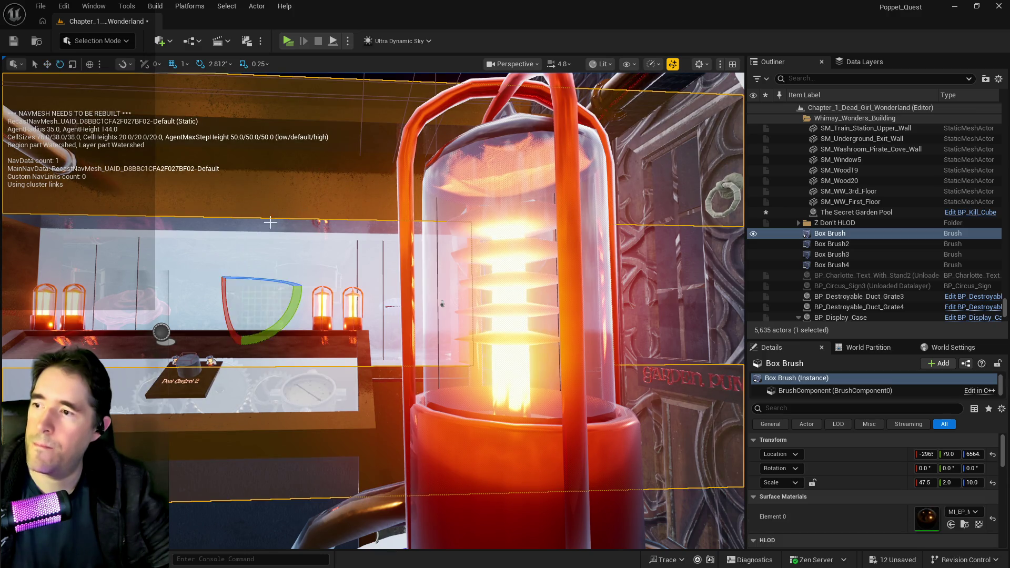
{"action": "left_click_drag", "start_coordinate": [442, 303], "coordinate": [442, 303]}
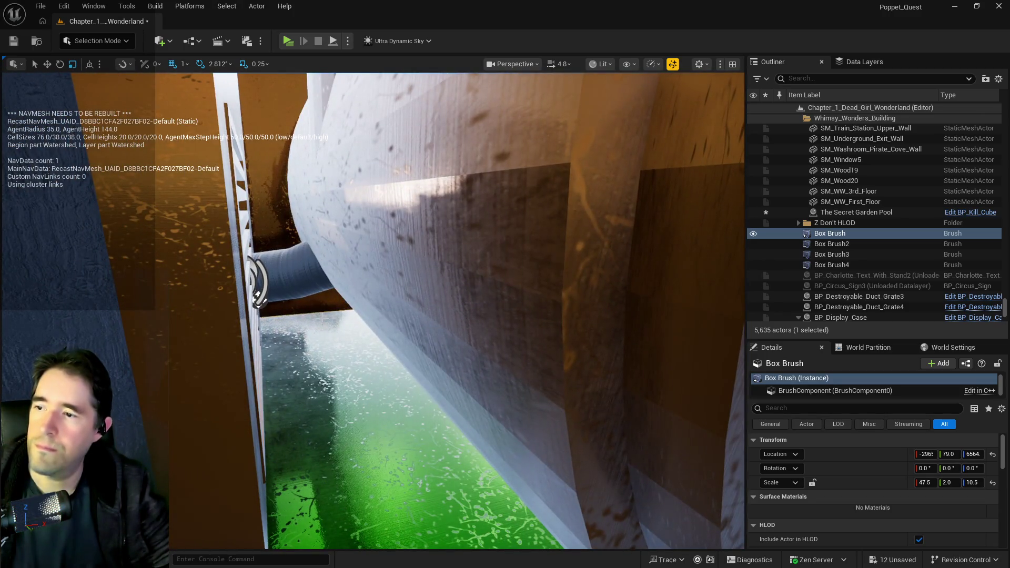
{"action": "left_click_drag", "start_coordinate": [315, 306], "coordinate": [308, 334]}
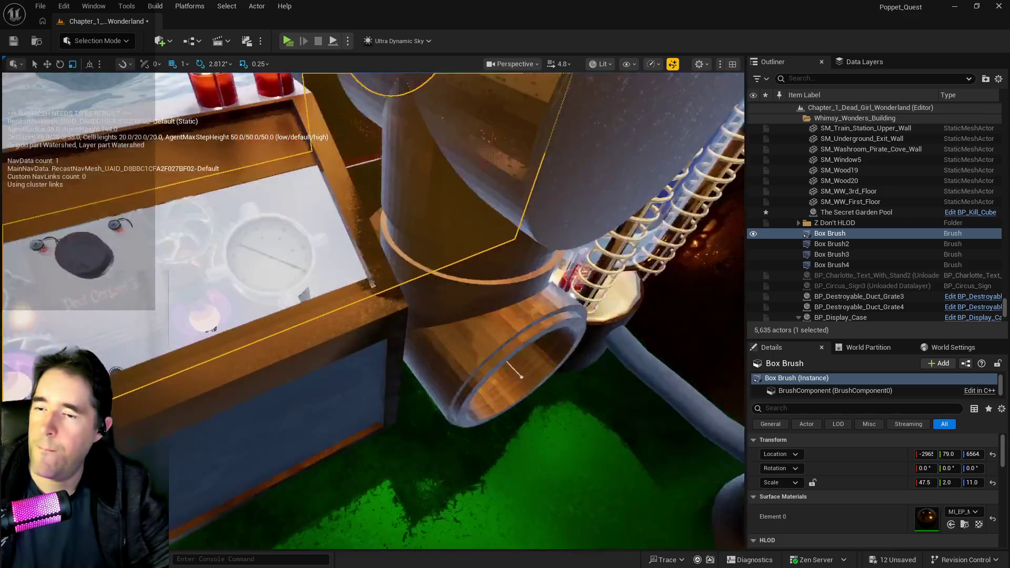
{"action": "left_click_drag", "start_coordinate": [372, 284], "coordinate": [372, 284]}
{"action": "left_click_drag", "start_coordinate": [374, 329], "coordinate": [373, 310]}
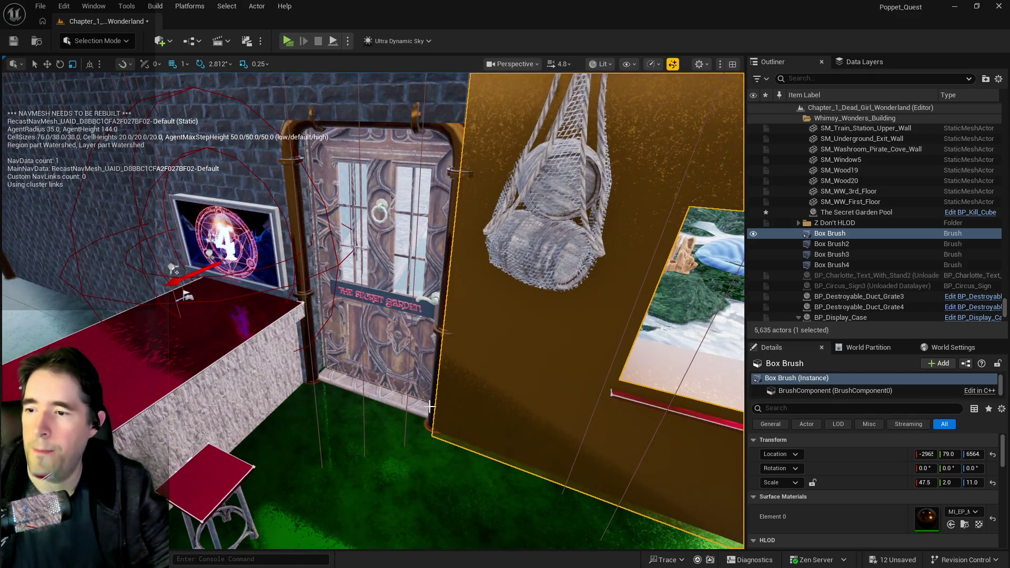
{"action": "left_click", "coordinate": [430, 410]}
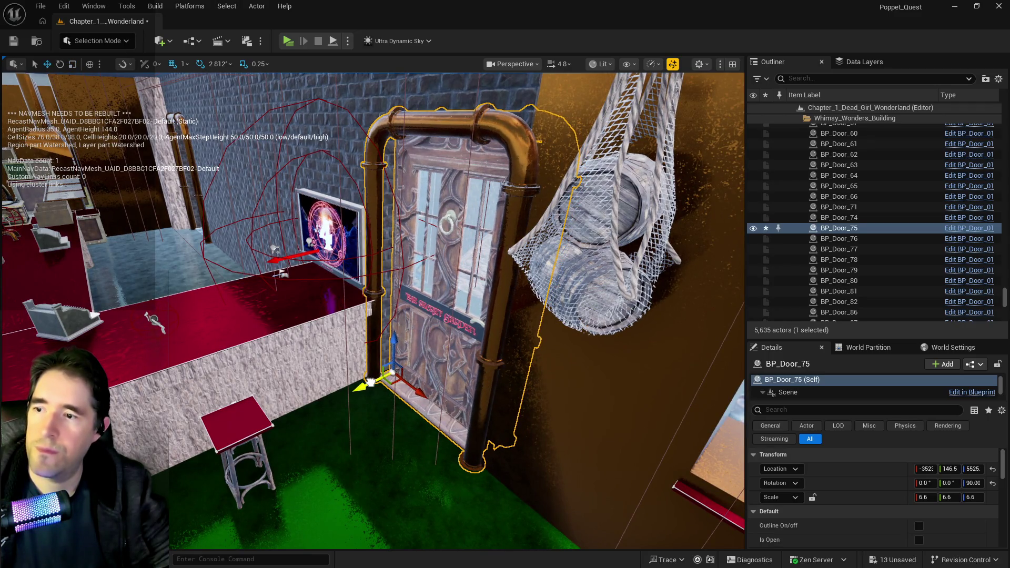
{"action": "left_click_drag", "start_coordinate": [368, 316], "coordinate": [290, 395]}
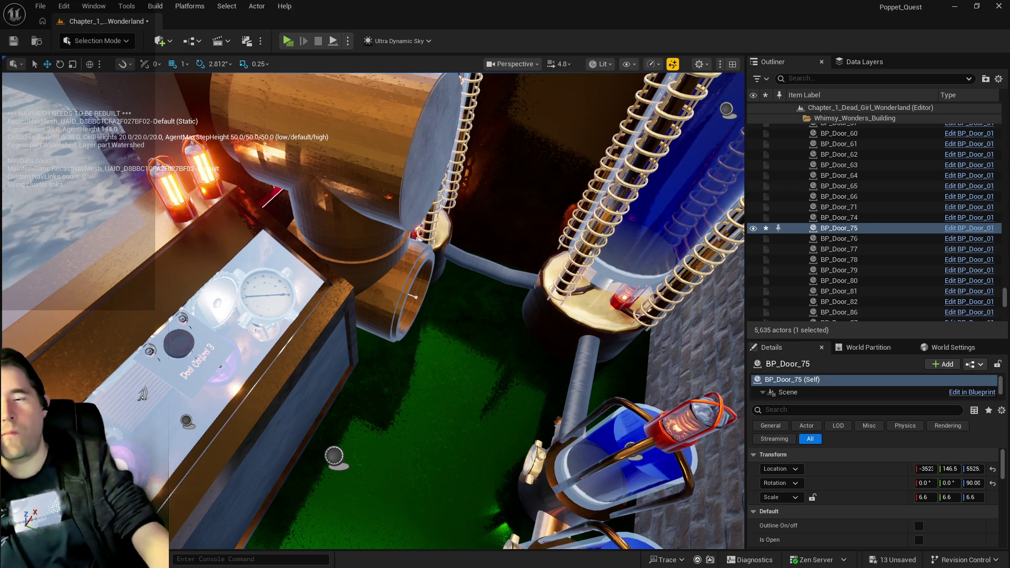
Copy BP_Pipe_Spline15 along Y to create BP_Pipe_Spline16 farther along the stone wall
{"action": "left_click", "coordinate": [411, 321]}
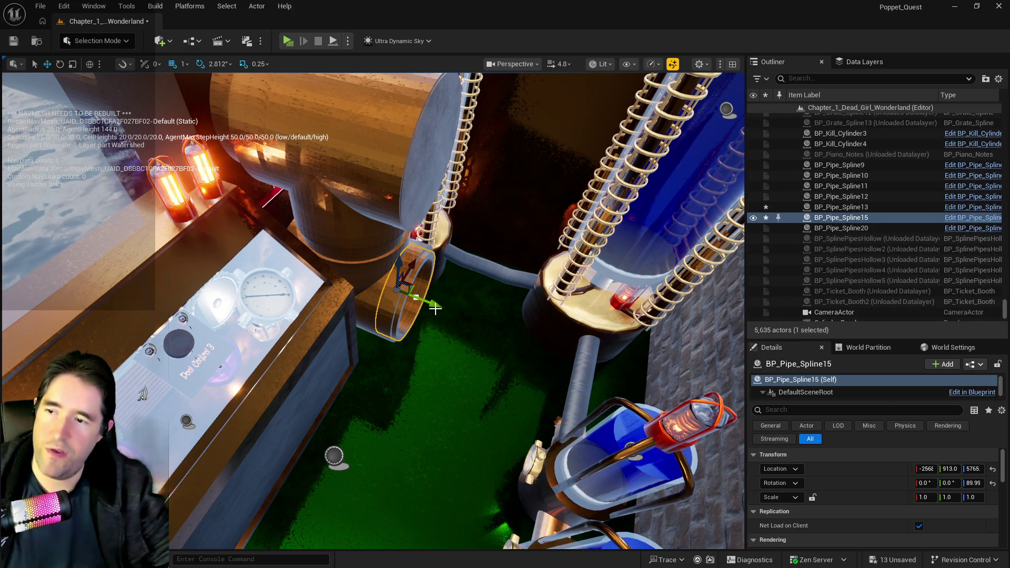
{"action": "mouse_move", "coordinate": [435, 306]}
{"action": "left_mouse_down", "text": "alt"}
{"action": "mouse_move", "coordinate": [722, 367]}
{"action": "mouse_move", "coordinate": [722, 381]}
{"action": "left_mouse_up", "text": "alt"}
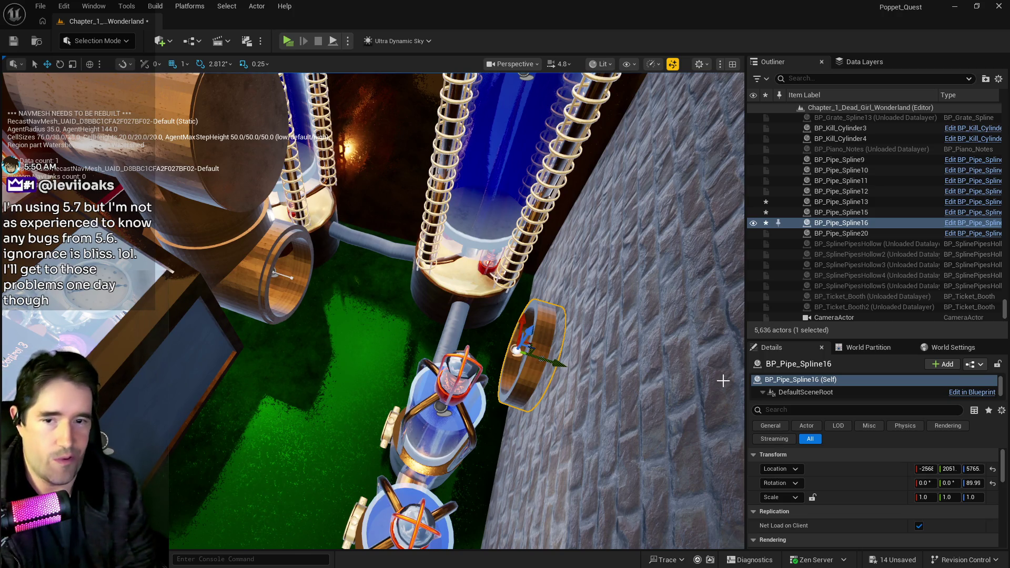
{"action": "key", "text": "alt+Tab"}
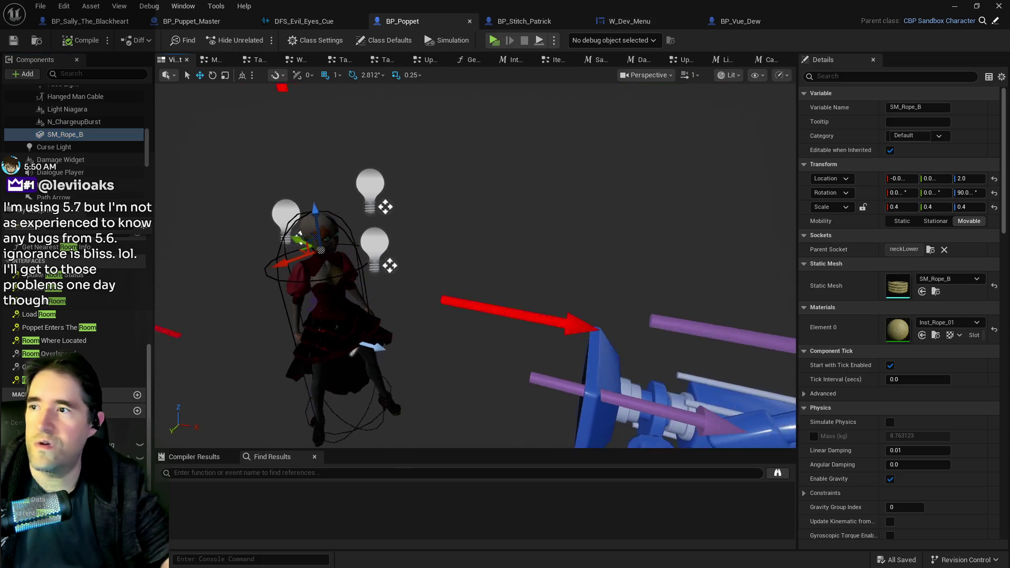
Try rolling the SM_Rope_B component in BP_Poppet to a new angle, then undo the rotation
{"action": "left_click", "coordinate": [212, 75]}
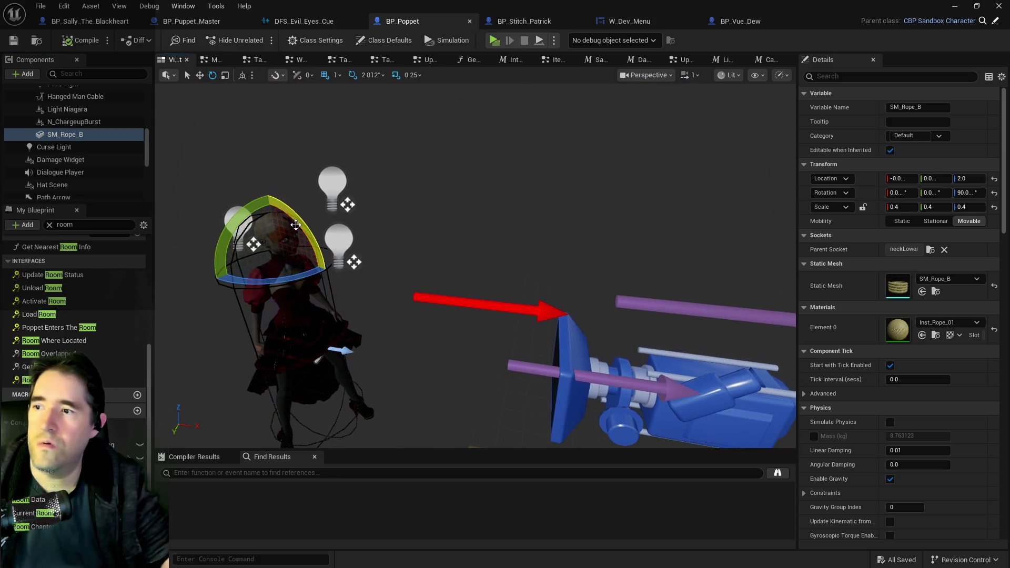
{"action": "scroll", "coordinate": [428, 237], "scroll_direction": "down", "scroll_amount": 4}
{"action": "mouse_move", "coordinate": [354, 227]}
{"action": "left_mouse_down"}
{"action": "mouse_move", "coordinate": [389, 271]}
{"action": "mouse_move", "coordinate": [344, 310]}
{"action": "left_mouse_up"}
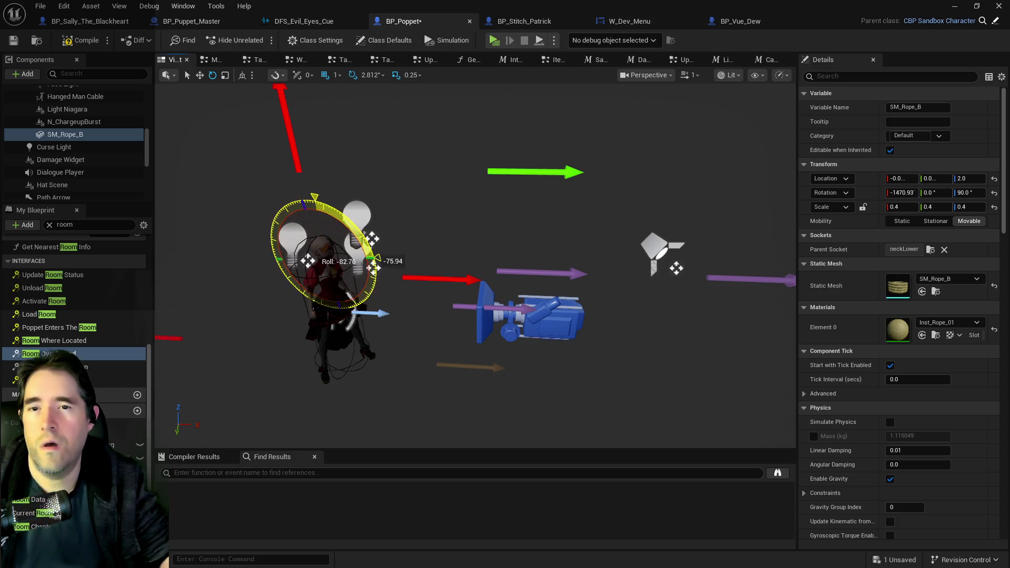
{"action": "mouse_move", "coordinate": [269, 227]}
{"action": "left_mouse_down"}
{"action": "mouse_move", "coordinate": [376, 295]}
{"action": "mouse_move", "coordinate": [279, 210]}
{"action": "mouse_move", "coordinate": [371, 284]}
{"action": "mouse_move", "coordinate": [364, 231]}
{"action": "mouse_move", "coordinate": [379, 261]}
{"action": "mouse_move", "coordinate": [286, 195]}
{"action": "mouse_move", "coordinate": [294, 295]}
{"action": "left_mouse_up"}
{"action": "mouse_move", "coordinate": [375, 268]}
{"action": "left_mouse_down"}
{"action": "mouse_move", "coordinate": [390, 309]}
{"action": "mouse_move", "coordinate": [389, 269]}
{"action": "mouse_move", "coordinate": [326, 210]}
{"action": "mouse_move", "coordinate": [368, 269]}
{"action": "mouse_move", "coordinate": [389, 234]}
{"action": "left_mouse_up"}
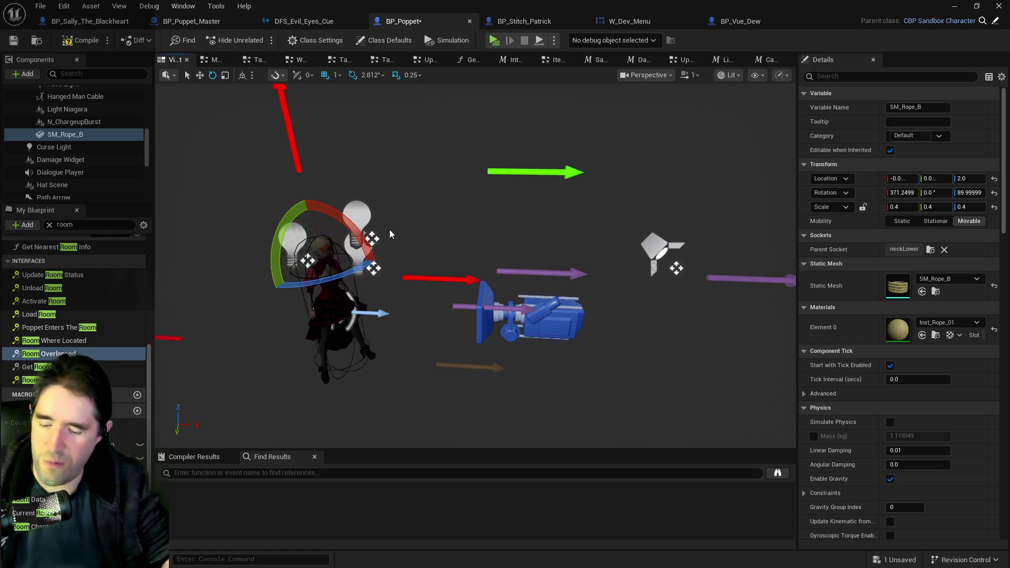
{"action": "key", "text": "ctrl+z"}
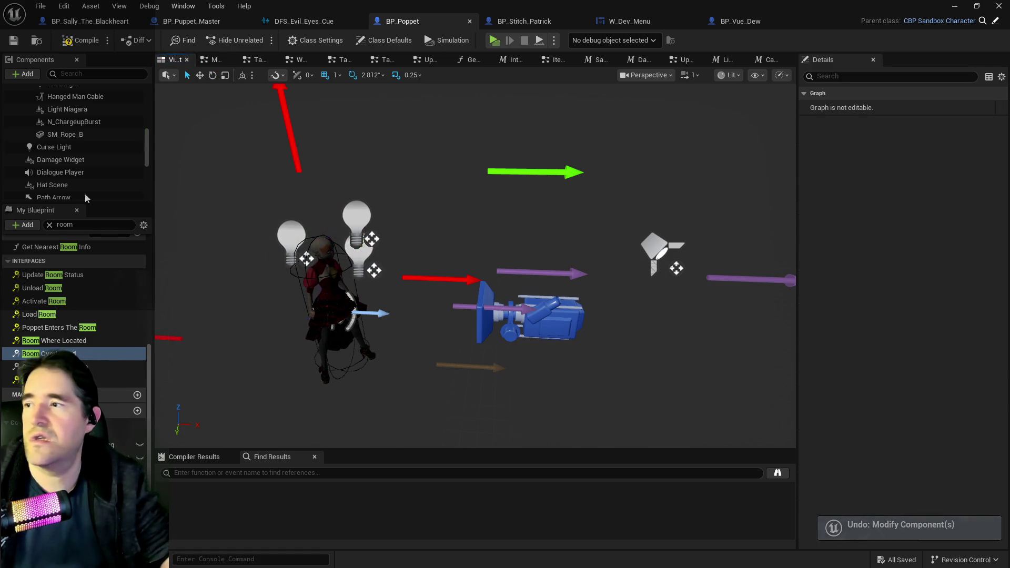
{"action": "left_click", "coordinate": [64, 135]}
{"action": "mouse_move", "coordinate": [462, 214]}
{"action": "left_mouse_down"}
{"action": "mouse_move", "coordinate": [258, 198]}
{"action": "mouse_move", "coordinate": [295, 184]}
{"action": "mouse_move", "coordinate": [350, 216]}
{"action": "mouse_move", "coordinate": [270, 164]}
{"action": "mouse_move", "coordinate": [181, 230]}
{"action": "mouse_move", "coordinate": [179, 251]}
{"action": "mouse_move", "coordinate": [226, 309]}
{"action": "mouse_move", "coordinate": [227, 226]}
{"action": "mouse_move", "coordinate": [339, 247]}
{"action": "mouse_move", "coordinate": [360, 236]}
{"action": "mouse_move", "coordinate": [328, 187]}
{"action": "mouse_move", "coordinate": [242, 181]}
{"action": "mouse_move", "coordinate": [195, 232]}
{"action": "mouse_move", "coordinate": [203, 262]}
{"action": "mouse_move", "coordinate": [239, 289]}
{"action": "mouse_move", "coordinate": [220, 248]}
{"action": "mouse_move", "coordinate": [227, 205]}
{"action": "mouse_move", "coordinate": [342, 187]}
{"action": "mouse_move", "coordinate": [231, 180]}
{"action": "mouse_move", "coordinate": [215, 278]}
{"action": "mouse_move", "coordinate": [211, 231]}
{"action": "mouse_move", "coordinate": [236, 210]}
{"action": "mouse_move", "coordinate": [346, 185]}
{"action": "mouse_move", "coordinate": [282, 162]}
{"action": "mouse_move", "coordinate": [241, 176]}
{"action": "mouse_move", "coordinate": [233, 203]}
{"action": "left_mouse_up"}
{"action": "key", "text": "ctrl+z"}
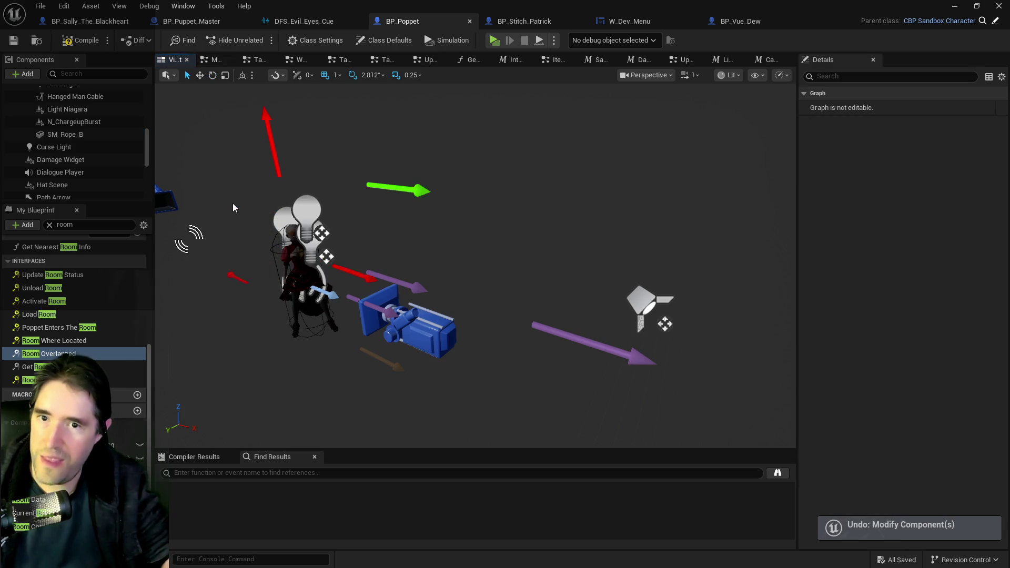
{"action": "left_click", "coordinate": [74, 135]}
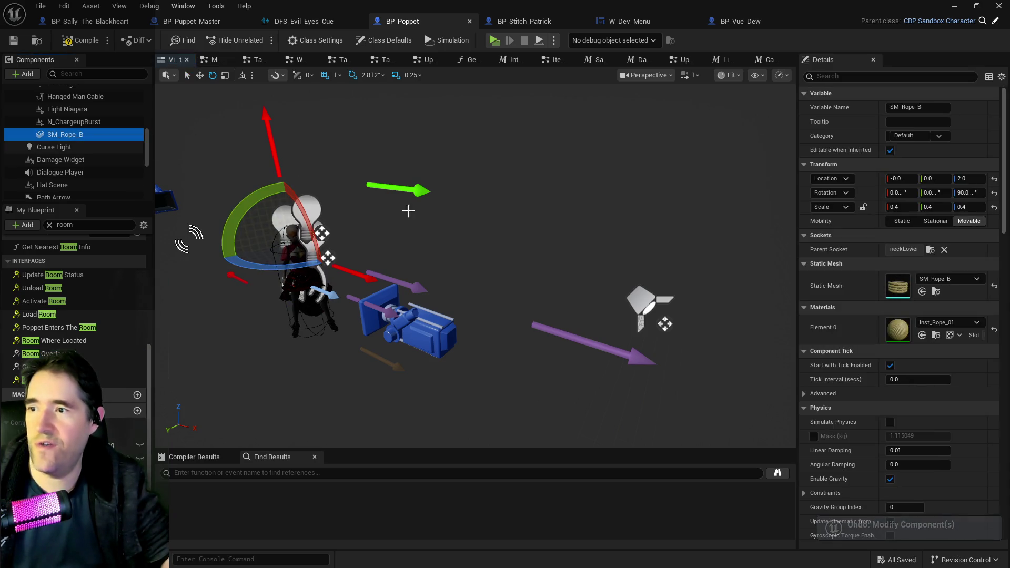
Compile and save the BP_Poppet Blueprint
{"action": "left_click", "coordinate": [87, 40]}
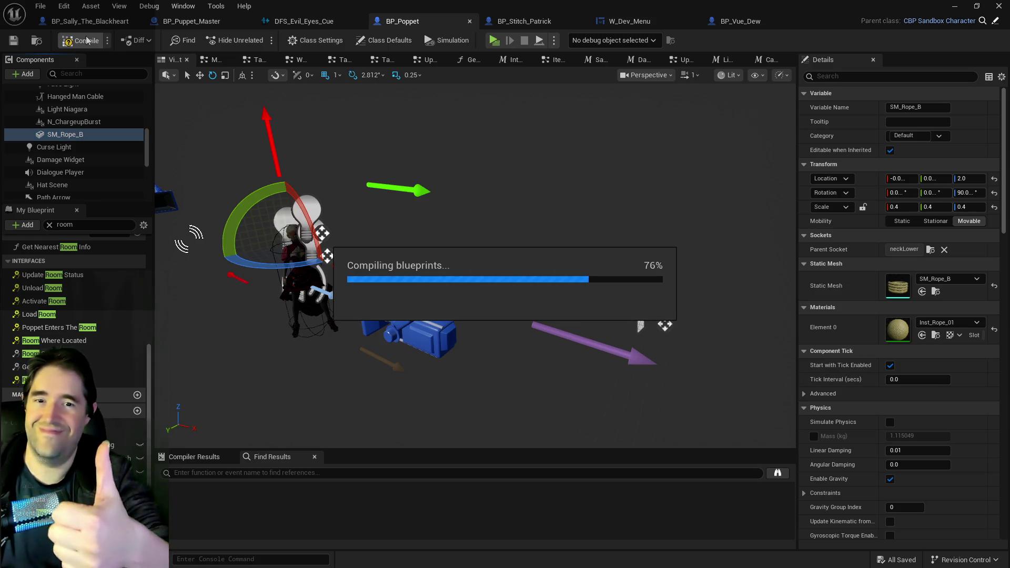
{"action": "left_click", "coordinate": [18, 41]}
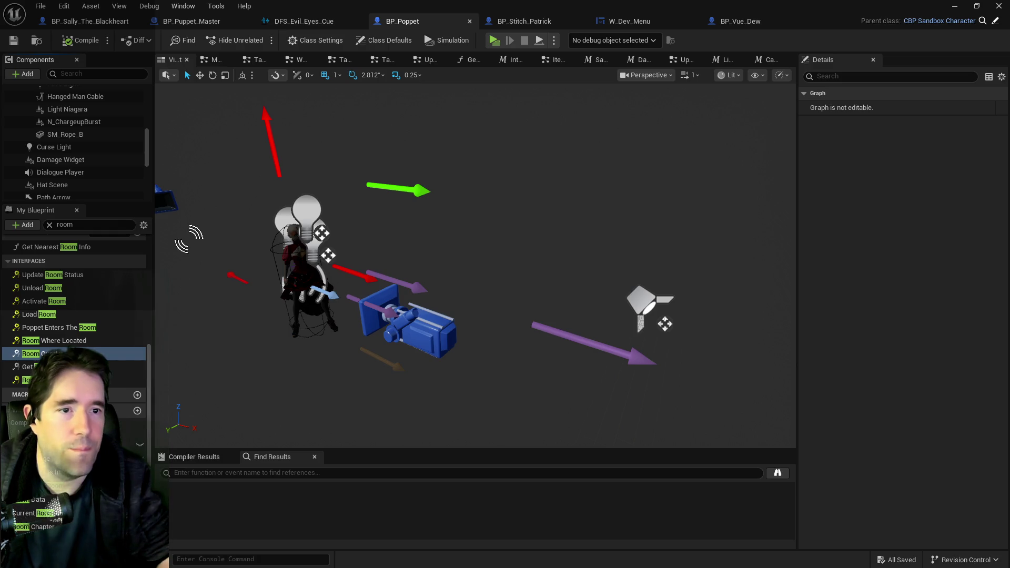
{"action": "key", "text": "alt+Tab"}
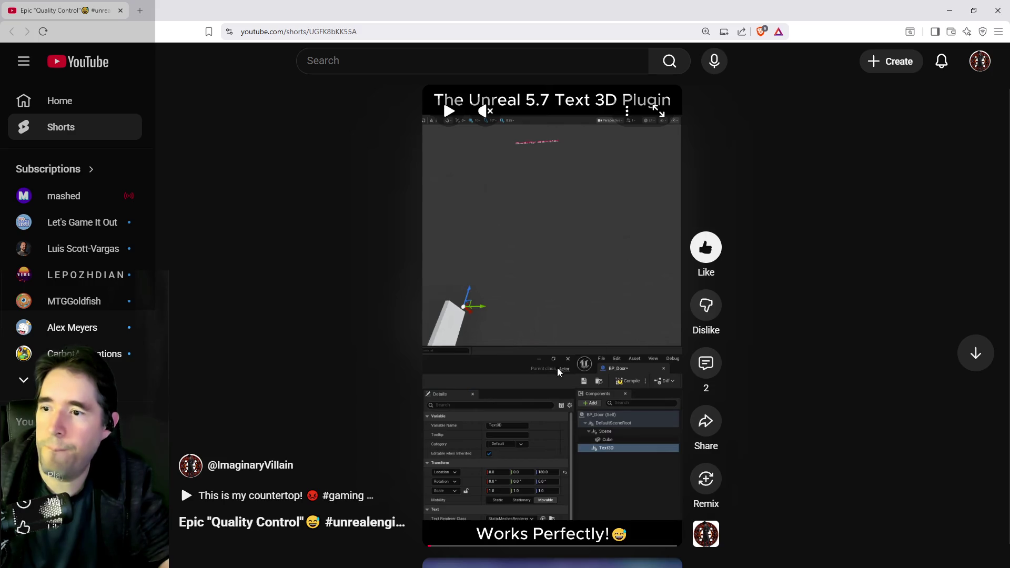
Unmute and replay the Unreal 5.7 Text 3D Plugin Short fullscreen, then exit and minimize the browser
{"action": "left_click", "coordinate": [485, 111]}
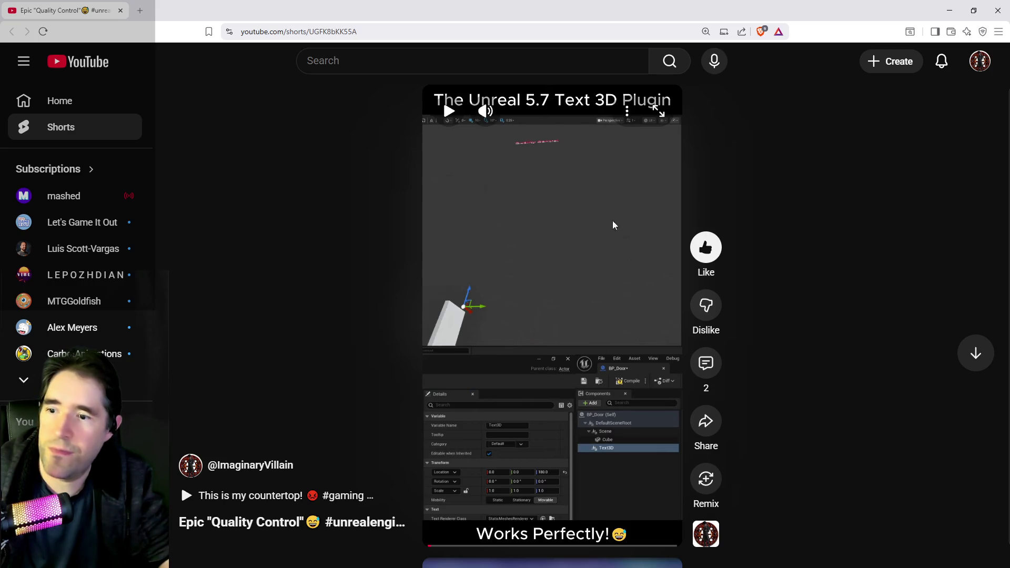
{"action": "left_click", "coordinate": [658, 112]}
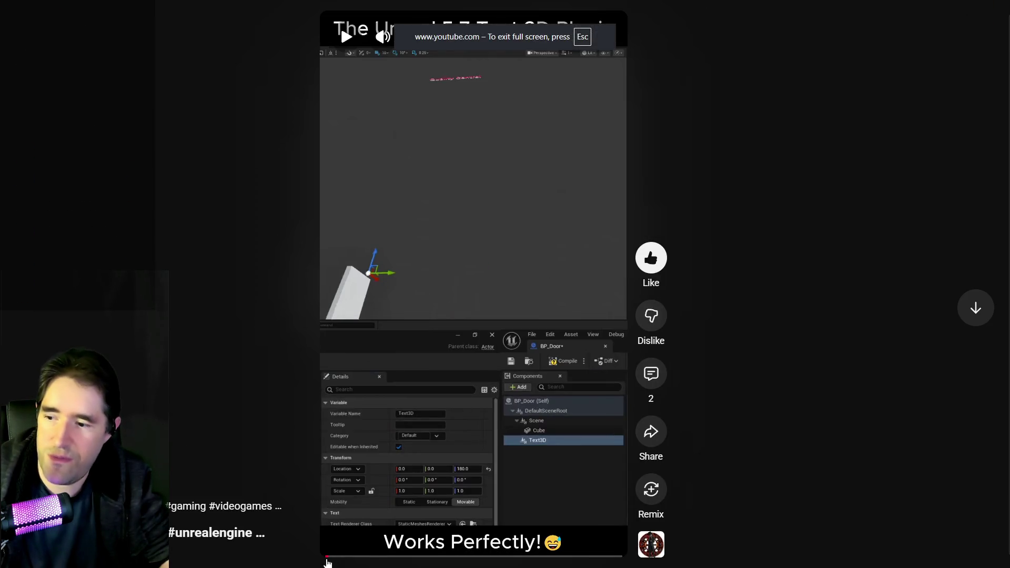
{"action": "left_click", "coordinate": [322, 556]}
{"action": "left_click", "coordinate": [353, 47]}
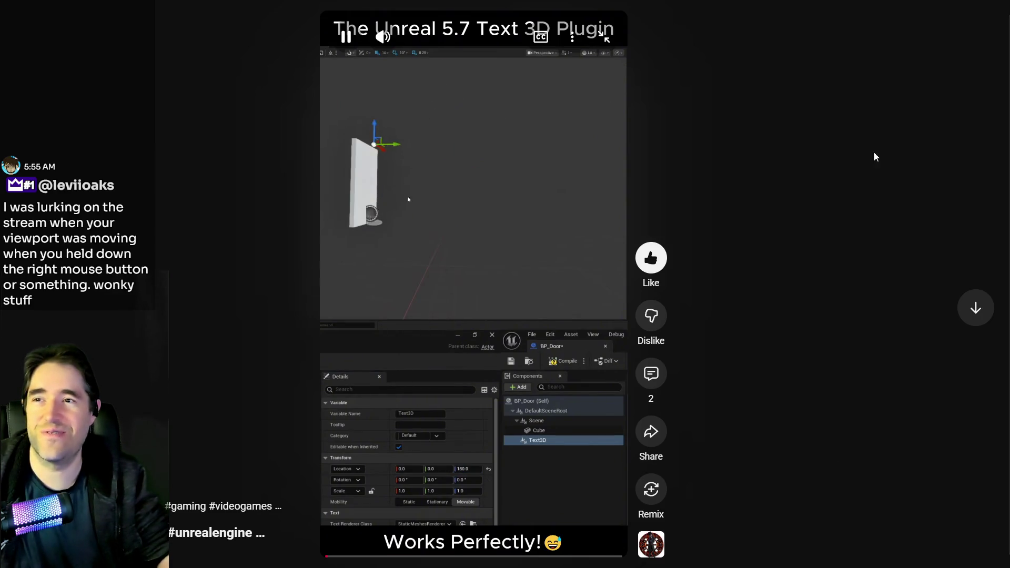
{"action": "key", "text": "Escape"}
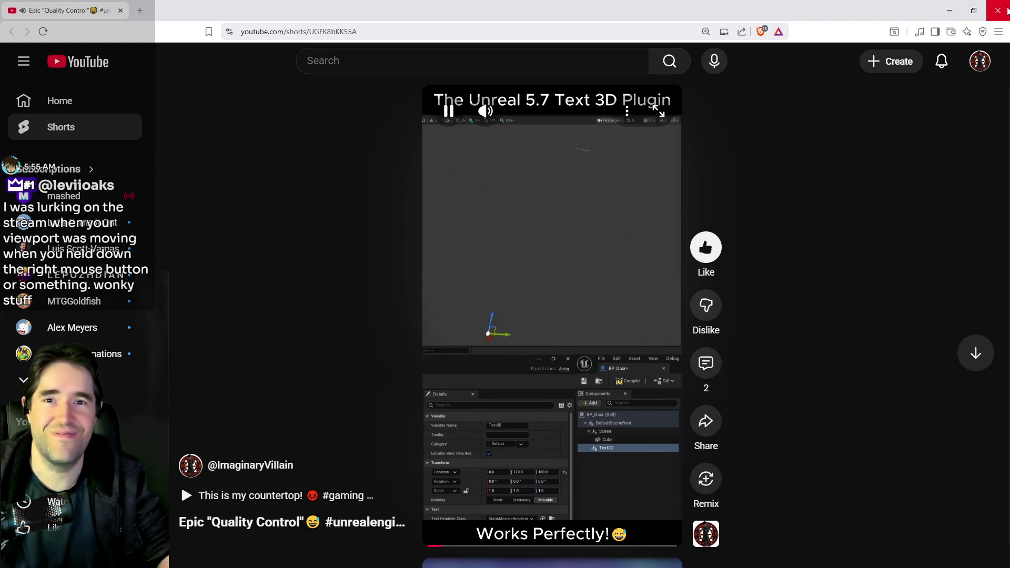
{"action": "left_click", "coordinate": [998, 10]}
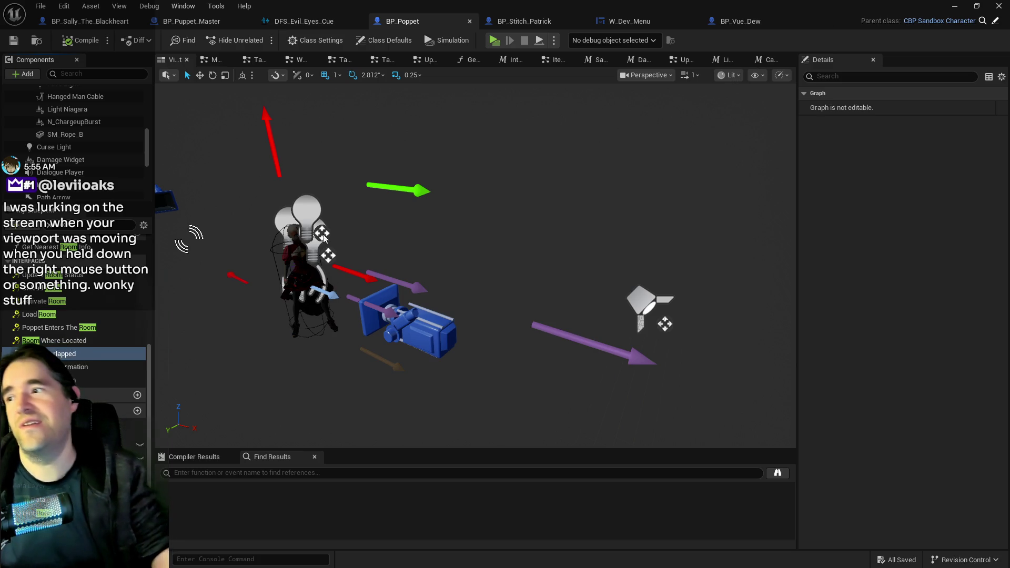
Save BP_Poppet with Ctrl+S and return to the Chapter_1_Dead_Girl_Wonderland level editor
{"action": "key", "text": "ctrl+s"}
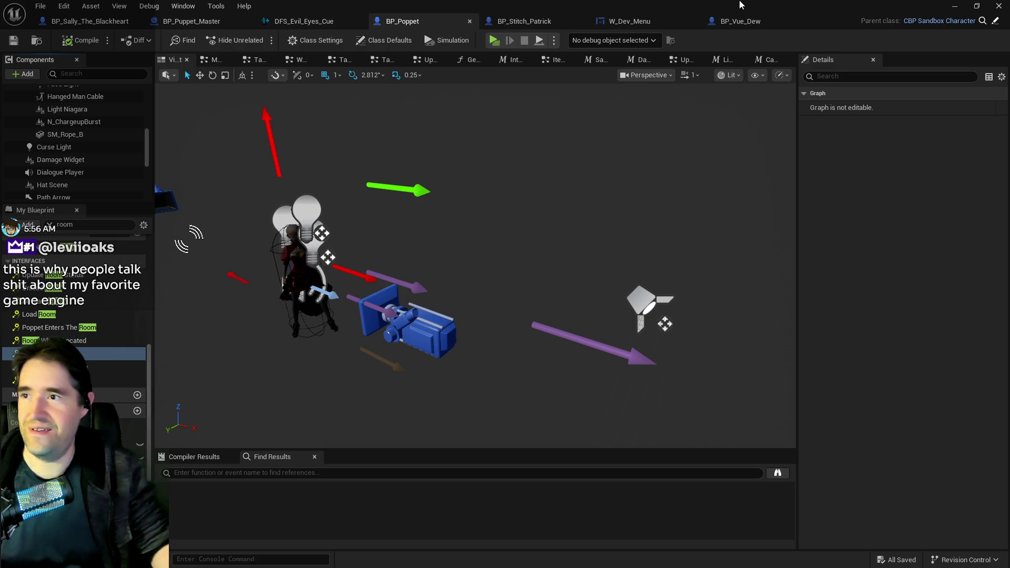
{"action": "key", "text": "alt+Tab"}
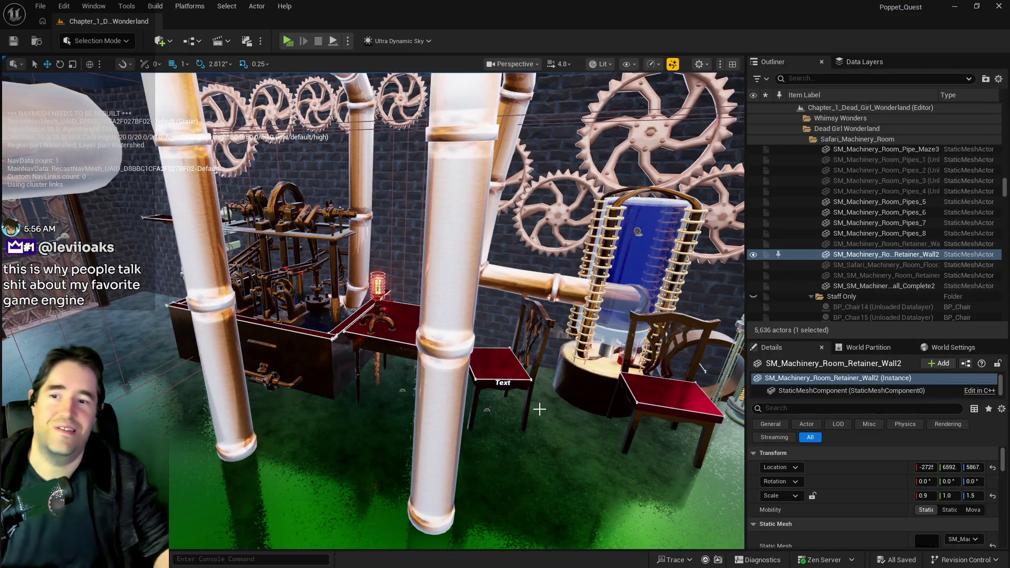
{"action": "key", "text": "f"}
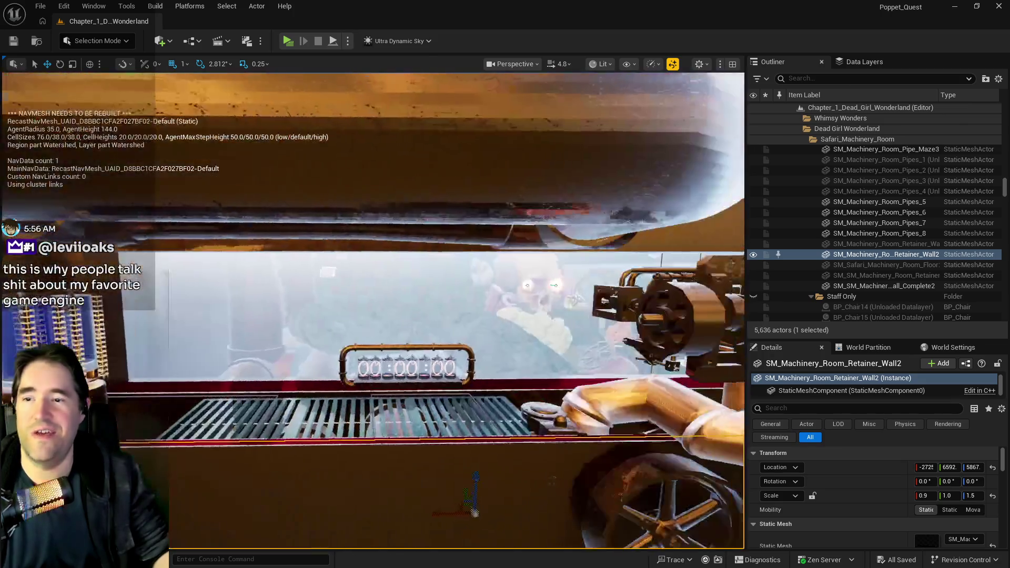
{"action": "left_click", "coordinate": [286, 258]}
{"action": "key", "text": "f"}
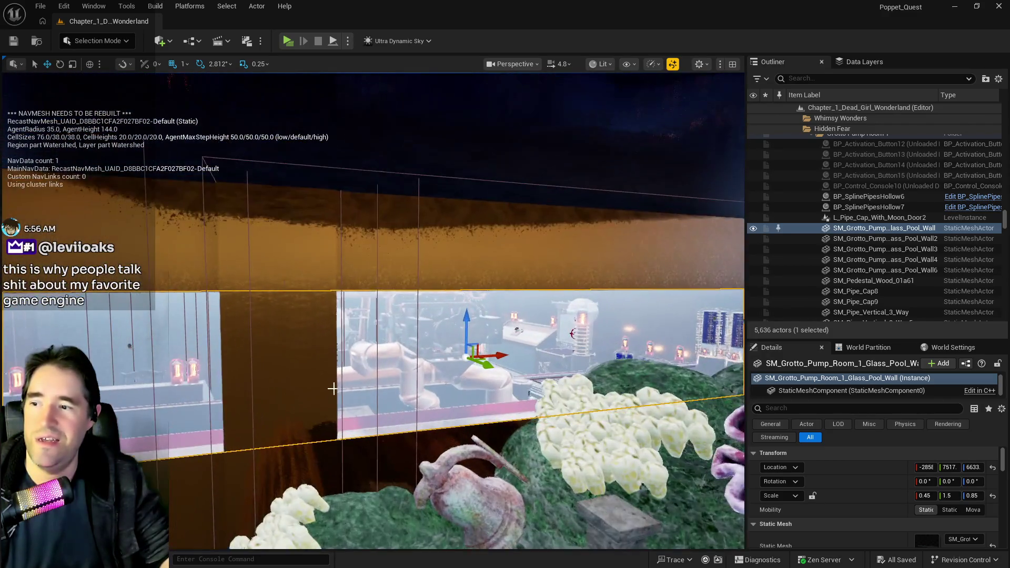
{"action": "left_click", "coordinate": [307, 421]}
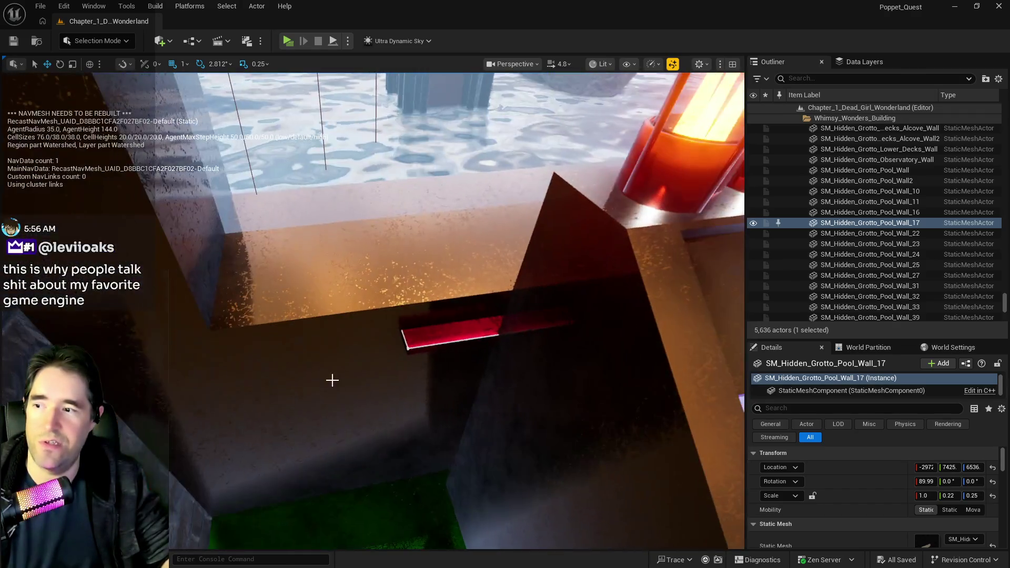
{"action": "left_click", "coordinate": [452, 331]}
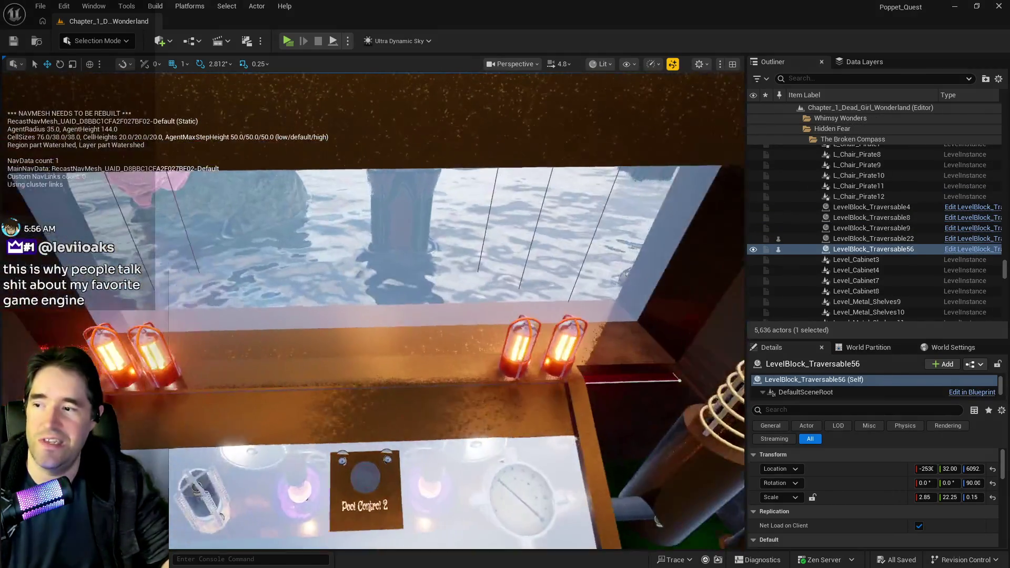
Select LevelBlock_Traversable4, 22 and 56 together beside the pool
{"action": "left_click_drag", "start_coordinate": [492, 292], "coordinate": [492, 293]}
{"action": "left_click", "coordinate": [471, 240], "text": "ctrl"}
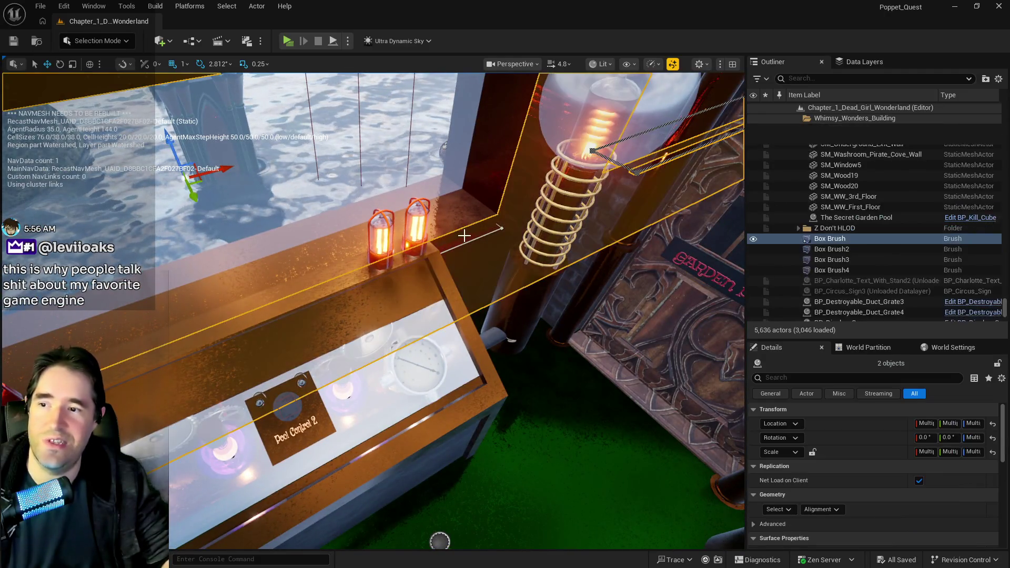
{"action": "left_click", "coordinate": [500, 228]}
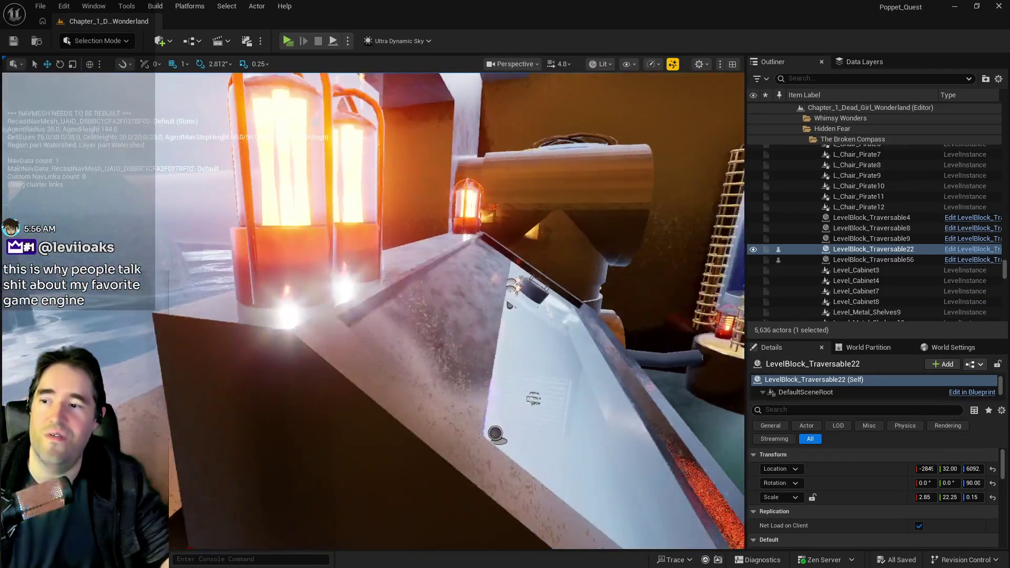
{"action": "left_click_drag", "start_coordinate": [313, 331], "coordinate": [312, 330]}
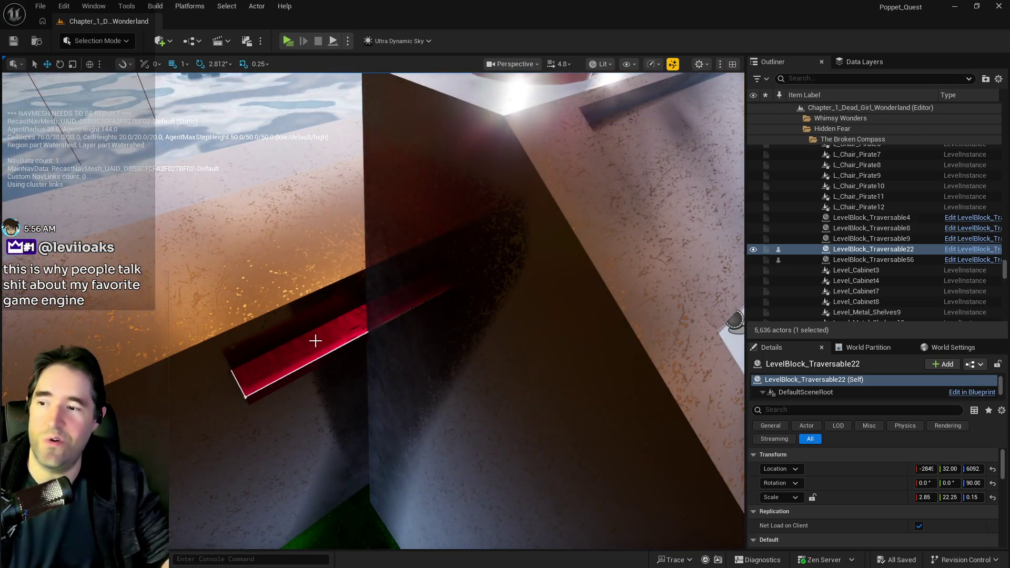
{"action": "left_click", "coordinate": [315, 340], "text": "ctrl"}
{"action": "key", "text": "f"}
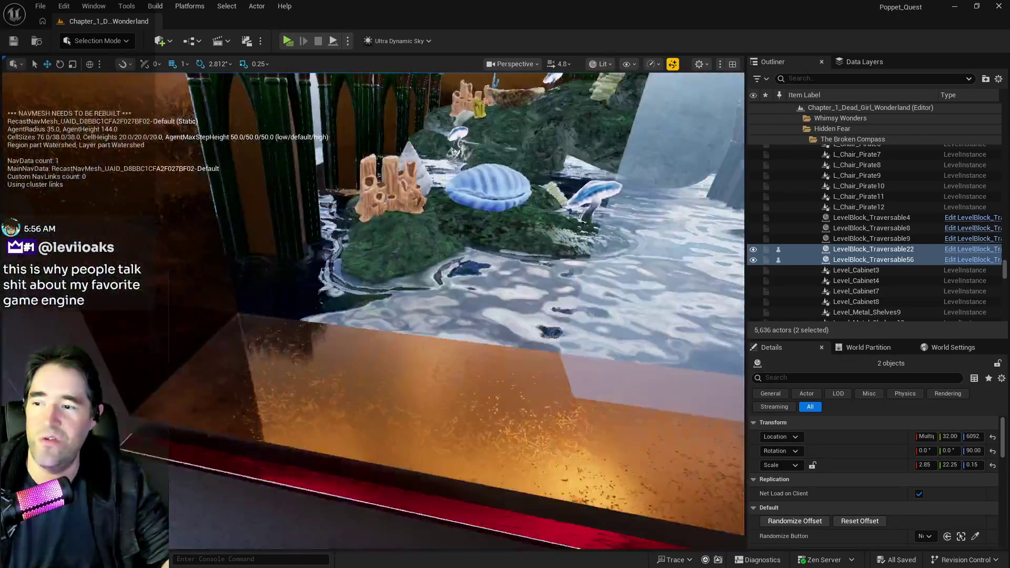
{"action": "mouse_move", "coordinate": [312, 330]}
{"action": "left_mouse_down"}
{"action": "mouse_move", "coordinate": [313, 362]}
{"action": "mouse_move", "coordinate": [333, 309]}
{"action": "left_mouse_up"}
{"action": "left_click", "coordinate": [312, 363], "text": "ctrl"}
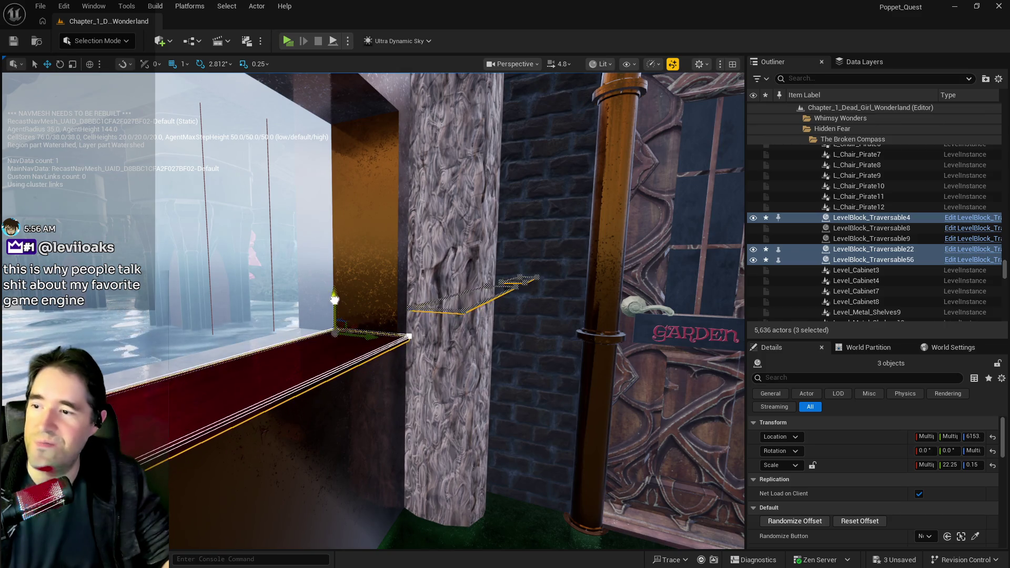
Raise the three ledge blocks from Z 6139 to Z 6157
{"action": "left_click_drag", "start_coordinate": [333, 304], "coordinate": [326, 297]}
{"action": "left_click_drag", "start_coordinate": [409, 325], "coordinate": [409, 325]}
{"action": "left_click_drag", "start_coordinate": [387, 272], "coordinate": [387, 280]}
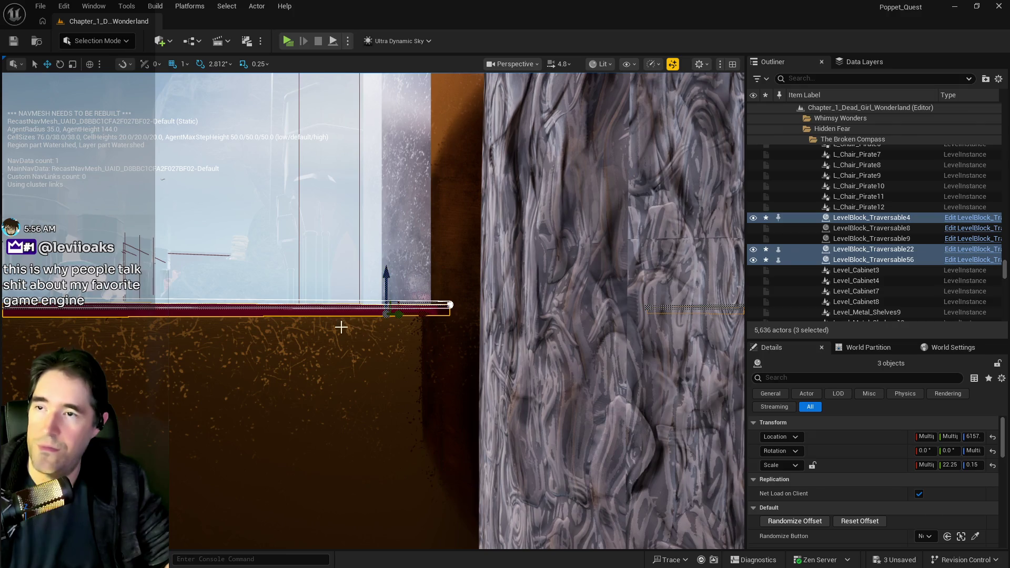
{"action": "left_click", "coordinate": [63, 5]}
Open the Plugins window and search for 'motion mat', then 'pose'
{"action": "left_click", "coordinate": [89, 181]}
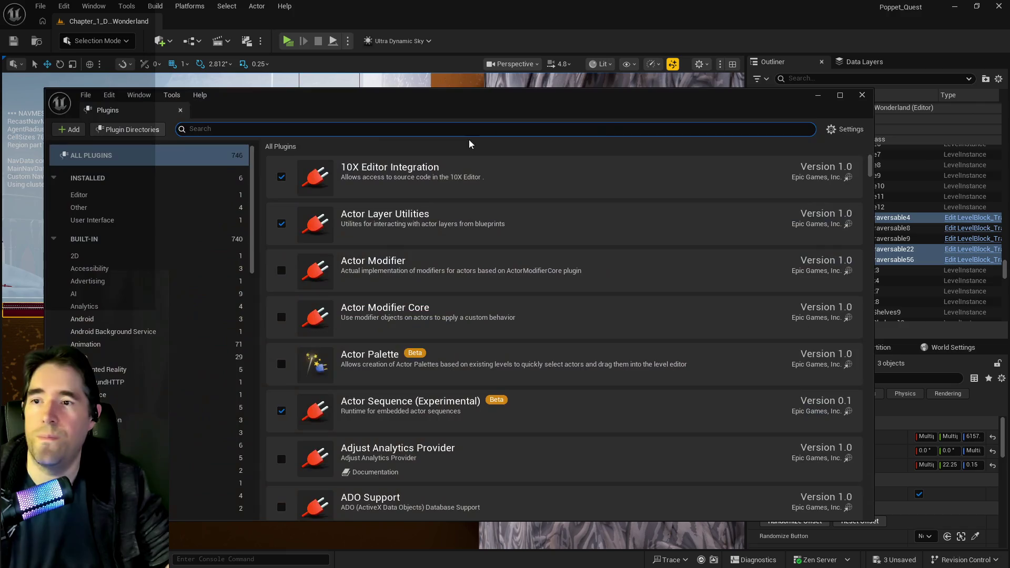
{"action": "type", "text": "motion mat"}
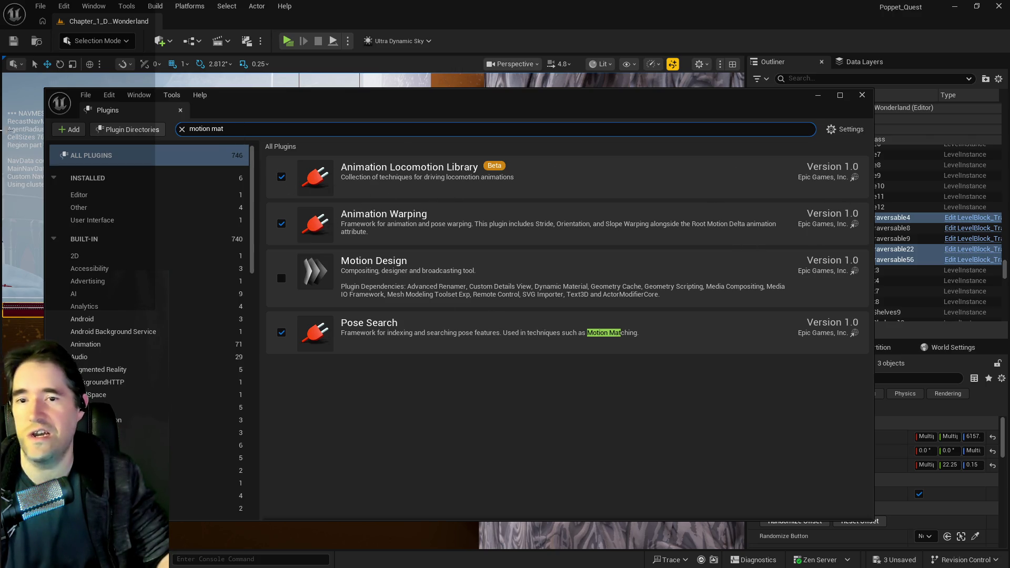
{"action": "key", "text": "ctrl+a"}
{"action": "type", "text": "poser"}
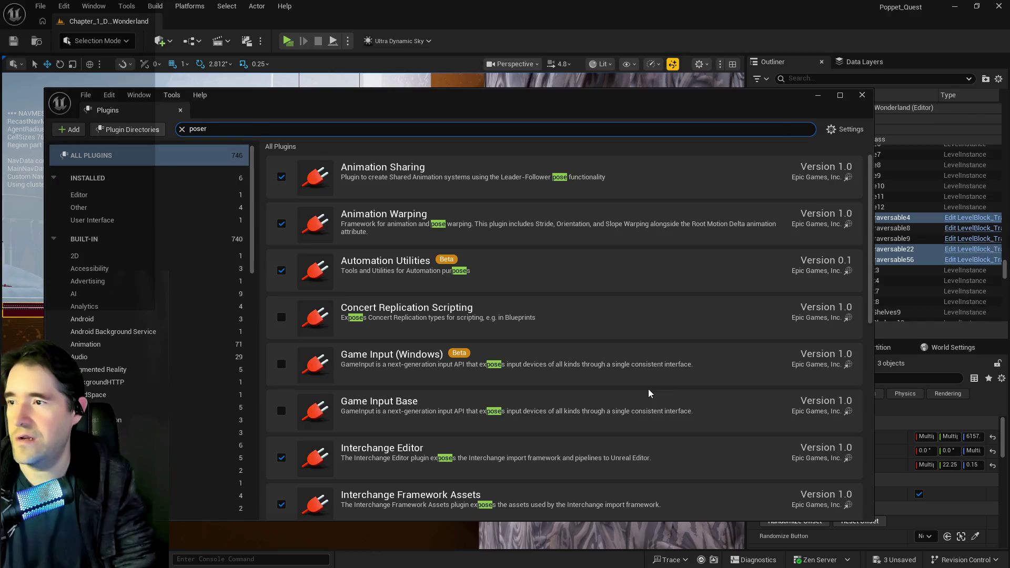
{"action": "key", "text": "BackSpace"}
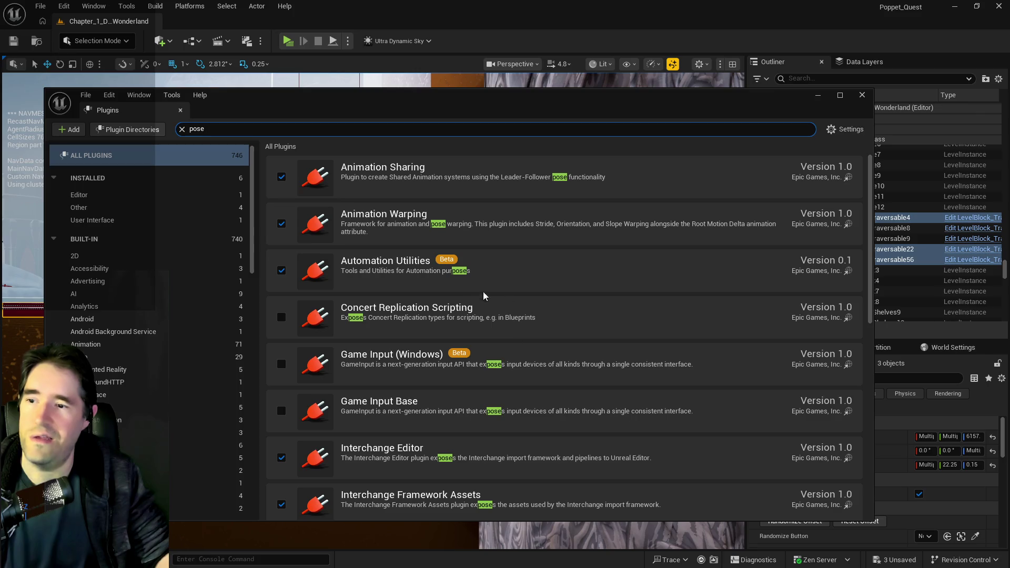
Browse the pose results and filter the list to BUILT-IN plugins
{"action": "scroll", "coordinate": [789, 242], "scroll_direction": "down", "scroll_amount": 2}
{"action": "scroll", "coordinate": [657, 360], "scroll_direction": "down", "scroll_amount": 1}
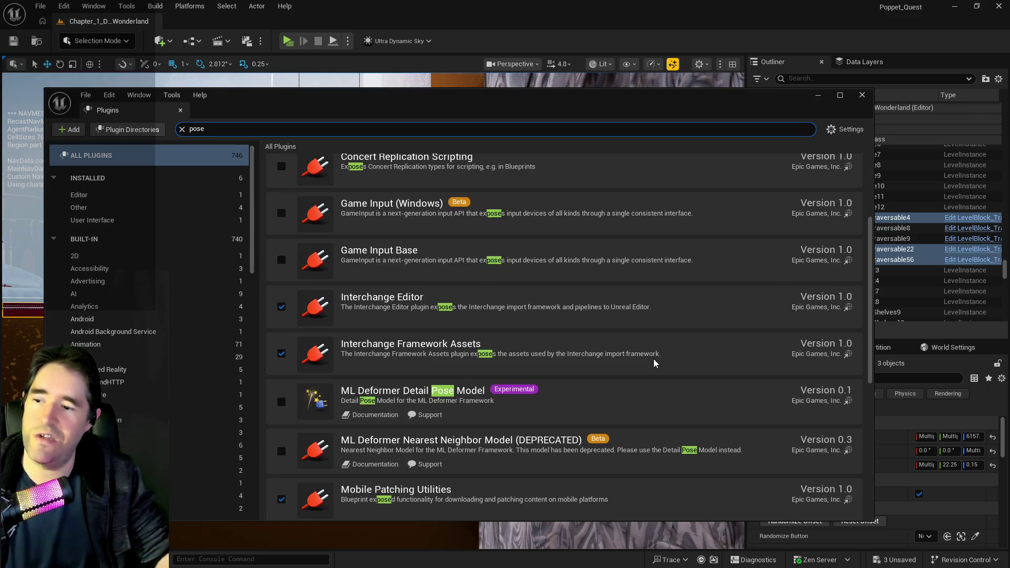
{"action": "scroll", "coordinate": [655, 363], "scroll_direction": "down", "scroll_amount": 2}
{"action": "scroll", "coordinate": [644, 358], "scroll_direction": "down", "scroll_amount": 2}
{"action": "scroll", "coordinate": [616, 384], "scroll_direction": "down", "scroll_amount": 1}
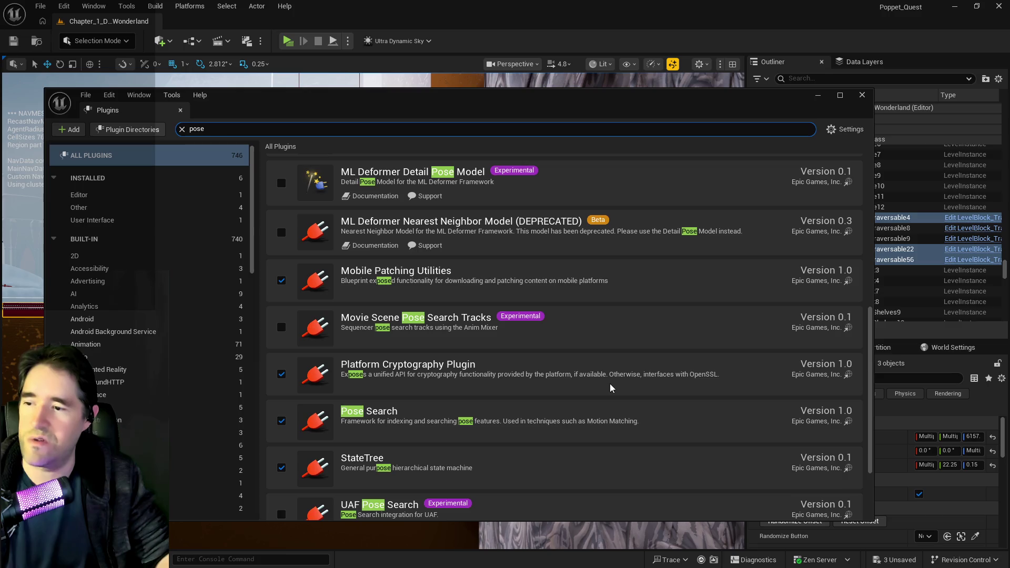
{"action": "scroll", "coordinate": [610, 388], "scroll_direction": "down", "scroll_amount": 2}
{"action": "scroll", "coordinate": [610, 388], "scroll_direction": "down", "scroll_amount": 1}
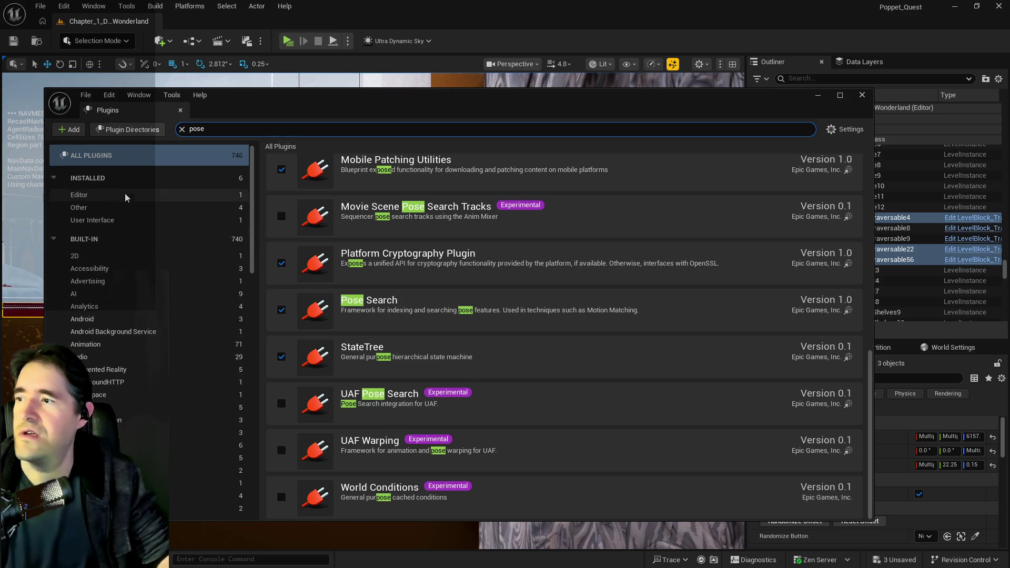
{"action": "left_click", "coordinate": [79, 248]}
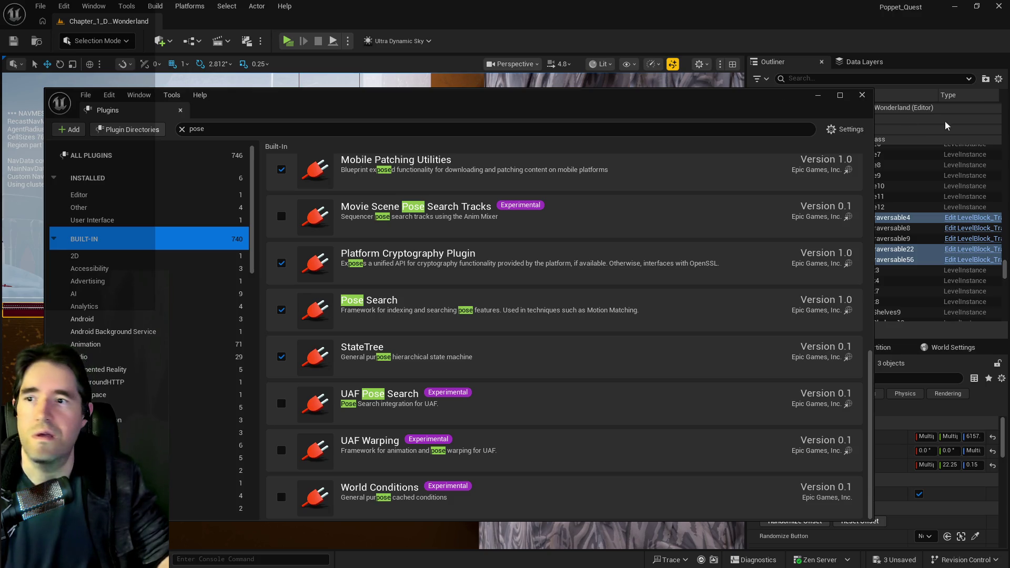
{"action": "left_click", "coordinate": [645, 130]}
Search the plugins for 'water', then change the search to 'nanite'
{"action": "type", "text": "ter"}
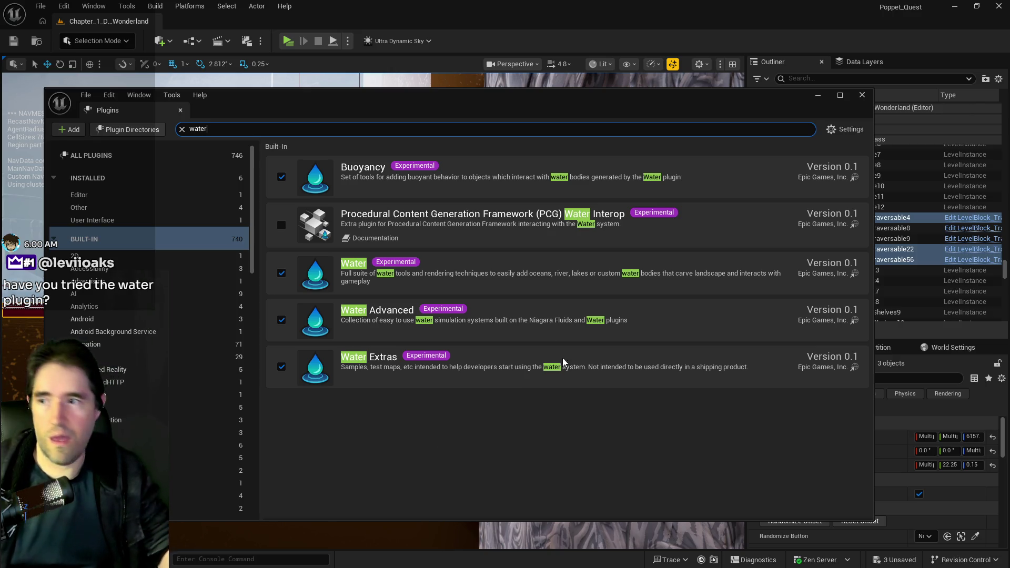
{"action": "double_click", "coordinate": [197, 129]}
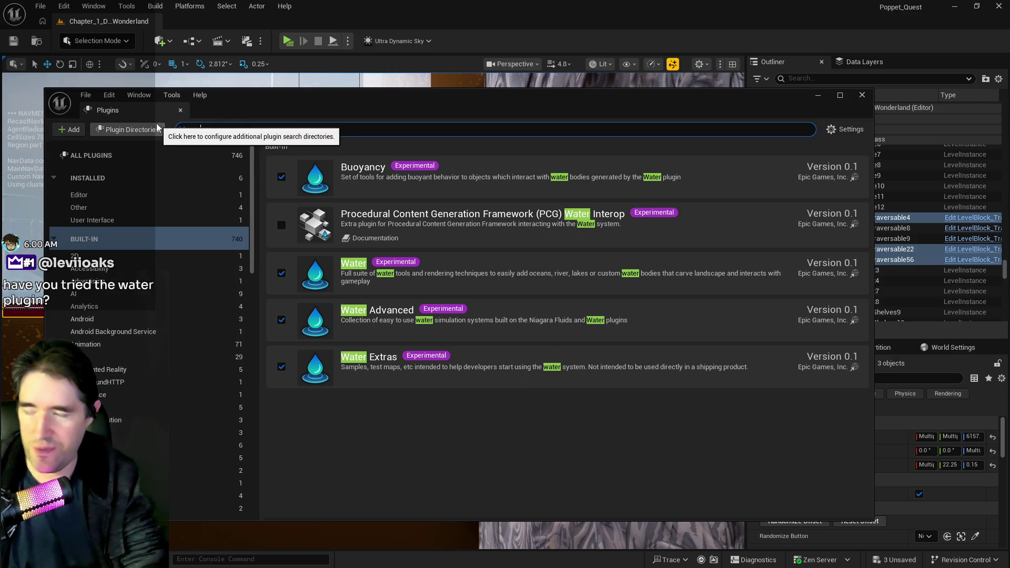
{"action": "type", "text": "nanite"}
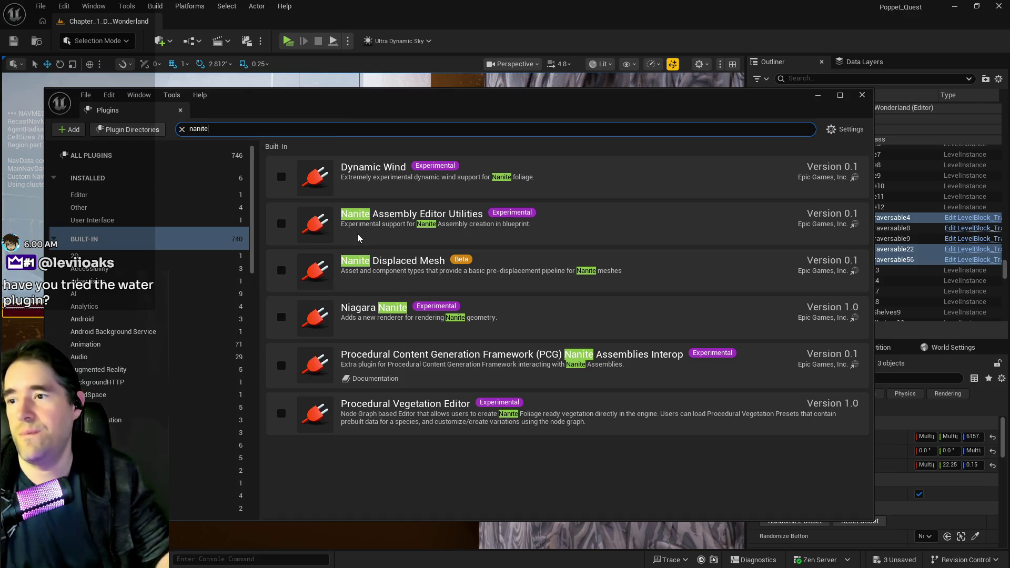
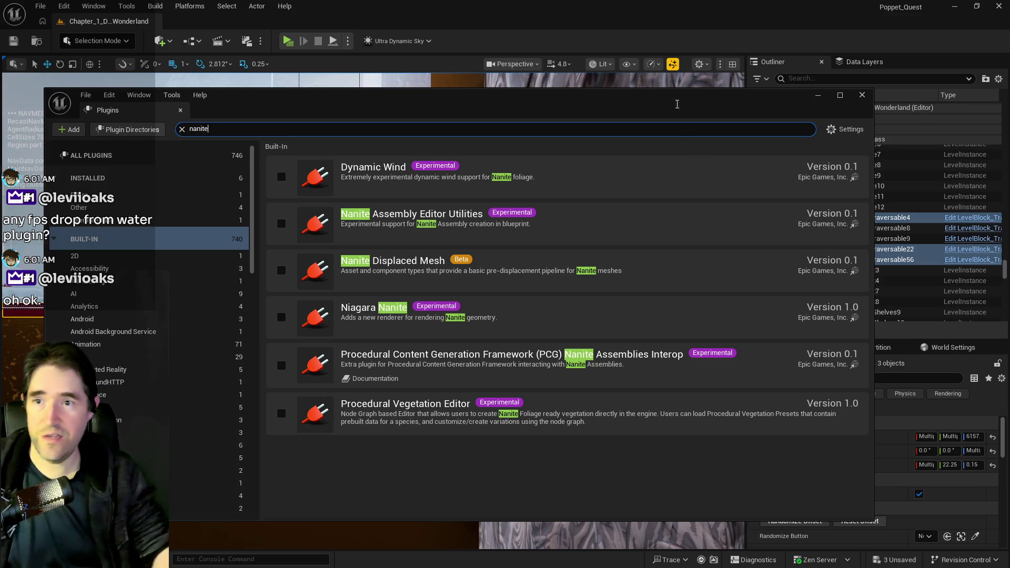
Move the nanite Plugins window off the viewport and select BP_Waterfall12 in the level
{"action": "left_click_drag", "start_coordinate": [679, 100], "coordinate": [1009, 121]}
{"action": "left_click_drag", "start_coordinate": [372, 310], "coordinate": [373, 310]}
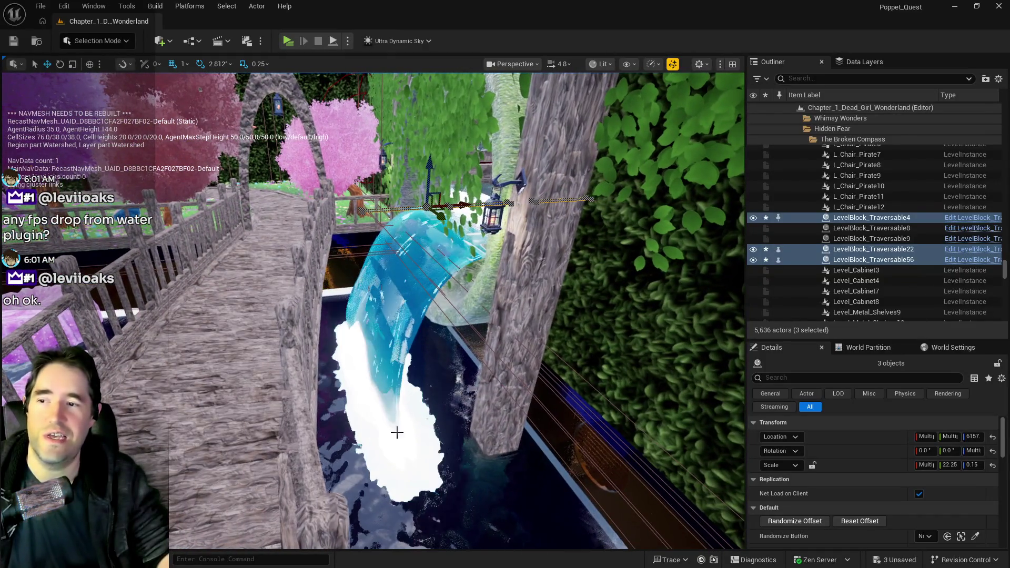
{"action": "left_click", "coordinate": [383, 313]}
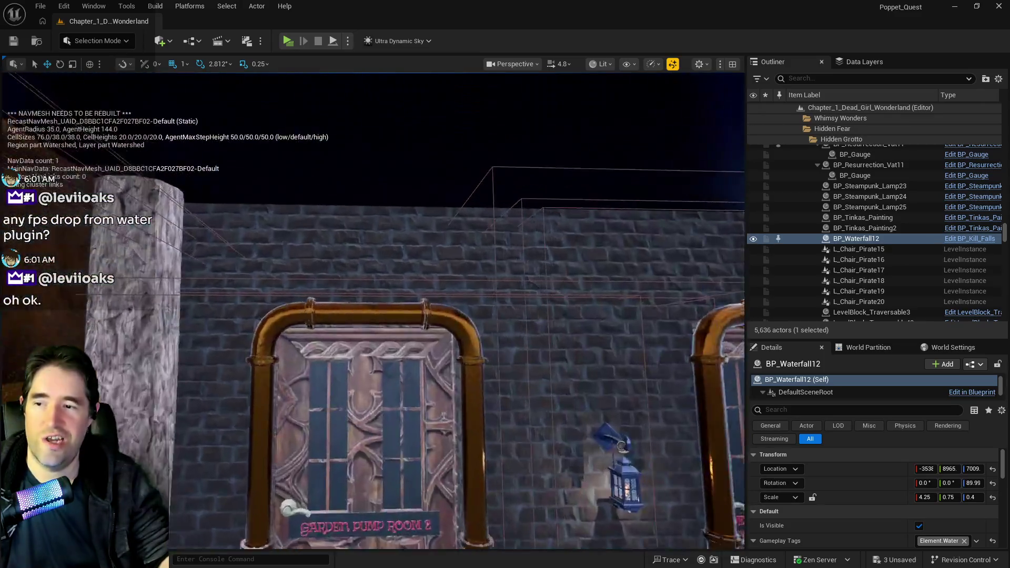
{"action": "scroll", "coordinate": [372, 310], "scroll_direction": "up", "scroll_amount": 3}
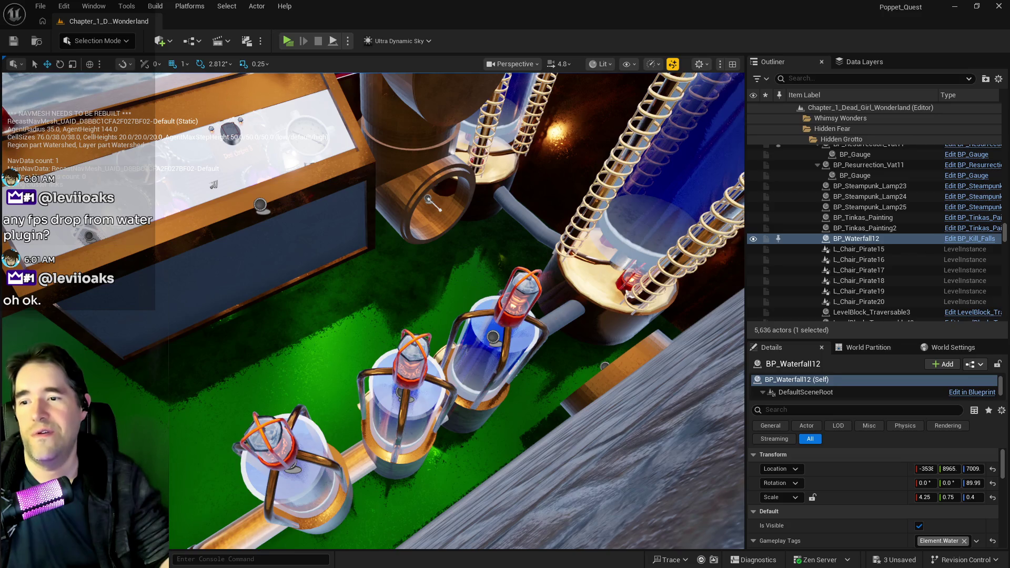
Fly over the green grate and select the two LevelBlock_Traversable blocks
{"action": "left_click", "coordinate": [562, 317]}
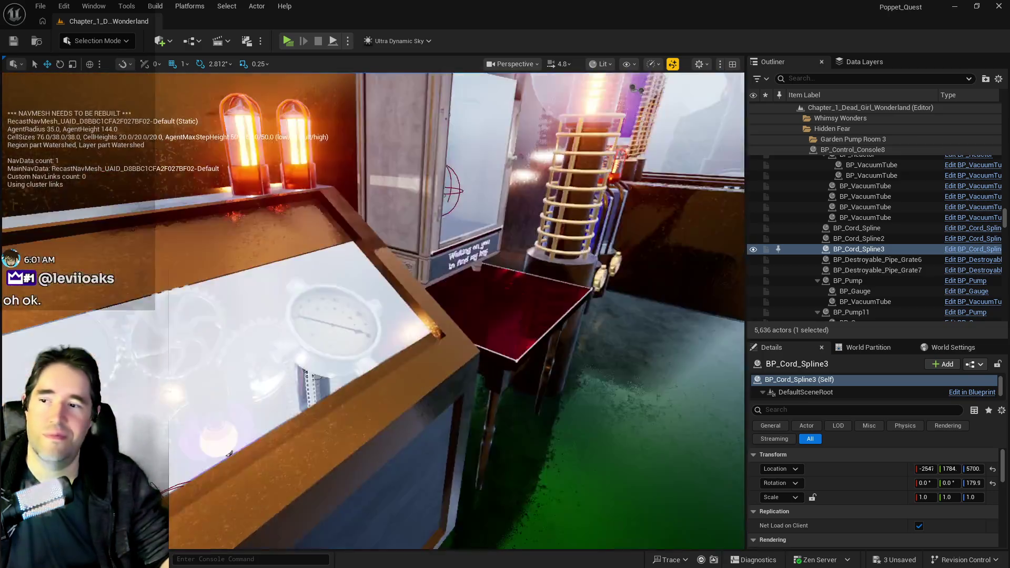
{"action": "left_click_drag", "start_coordinate": [230, 453], "coordinate": [230, 453]}
{"action": "left_click_drag", "start_coordinate": [536, 280], "coordinate": [536, 280]}
{"action": "left_click", "coordinate": [361, 300]}
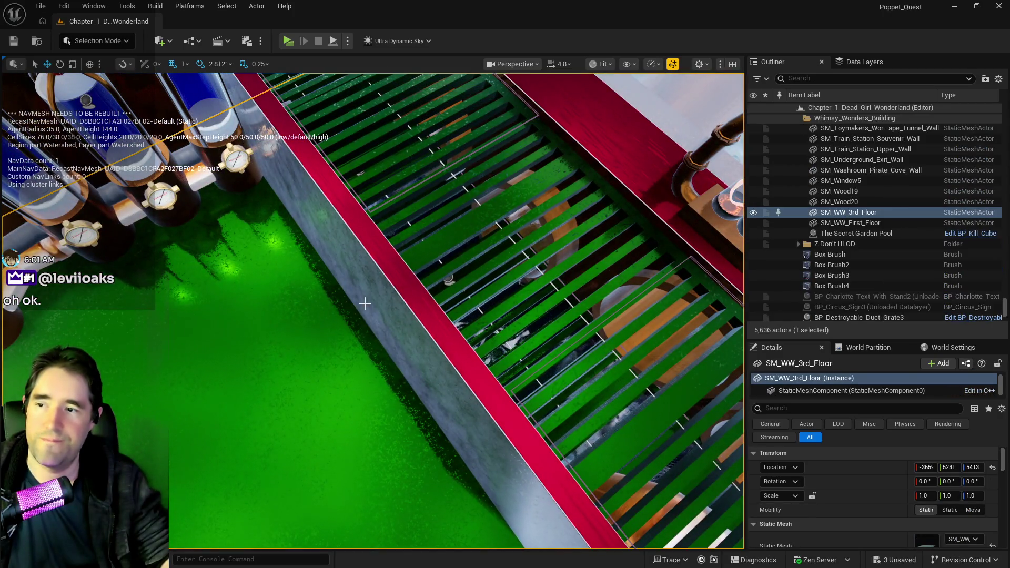
{"action": "left_click", "coordinate": [395, 288]}
{"action": "left_click_drag", "start_coordinate": [401, 286], "coordinate": [401, 286]}
{"action": "left_click_drag", "start_coordinate": [573, 174], "coordinate": [573, 173]}
Alt-drag to duplicate the two blocks and rotate the copies beside the copper pipe
{"action": "mouse_move", "coordinate": [505, 179]}
{"action": "left_mouse_down"}
{"action": "mouse_move", "coordinate": [247, 210]}
{"action": "mouse_move", "coordinate": [115, 213]}
{"action": "left_mouse_up"}
{"action": "left_click_drag", "start_coordinate": [373, 310], "coordinate": [373, 310]}
{"action": "key", "text": "e"}
{"action": "left_click_drag", "start_coordinate": [557, 234], "coordinate": [492, 231]}
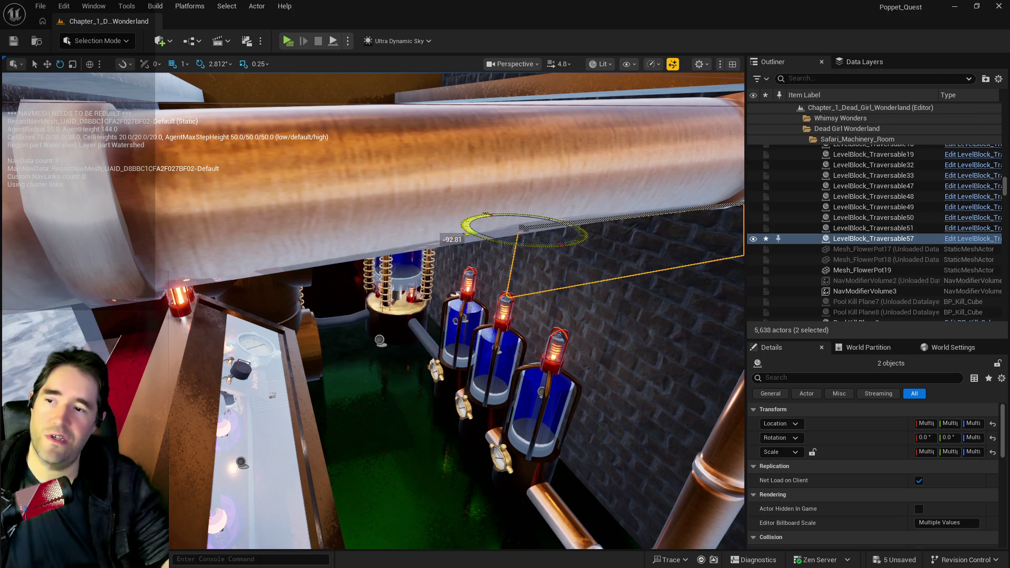
Slide the copied blocks along the brick wall and lower them beside the large cylinder
{"action": "key", "text": "w"}
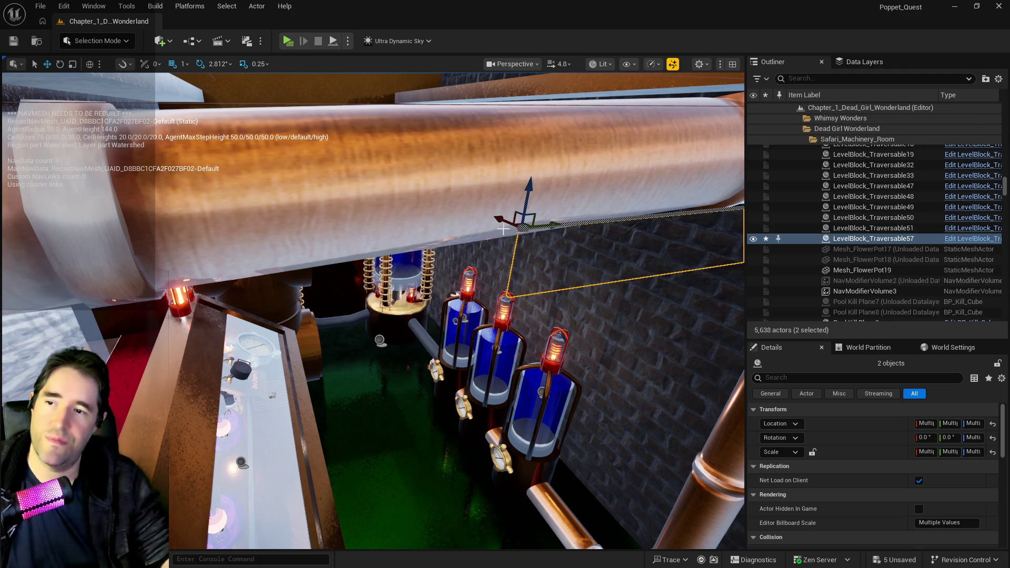
{"action": "mouse_move", "coordinate": [498, 220]}
{"action": "left_mouse_down"}
{"action": "mouse_move", "coordinate": [620, 252]}
{"action": "mouse_move", "coordinate": [269, 296]}
{"action": "left_mouse_up"}
{"action": "key", "text": "f"}
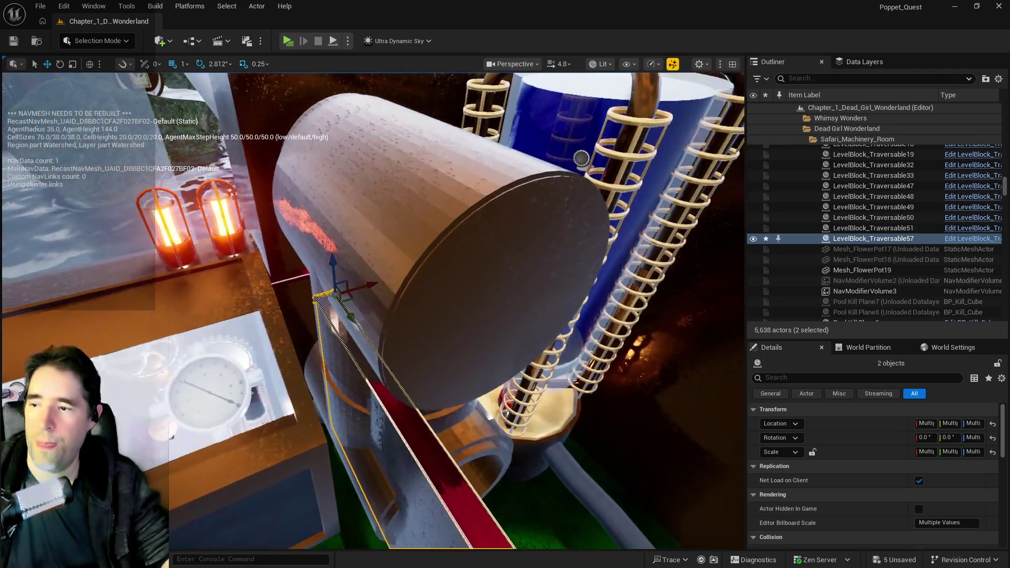
{"action": "left_click_drag", "start_coordinate": [366, 283], "coordinate": [319, 299]}
{"action": "key", "text": "w"}
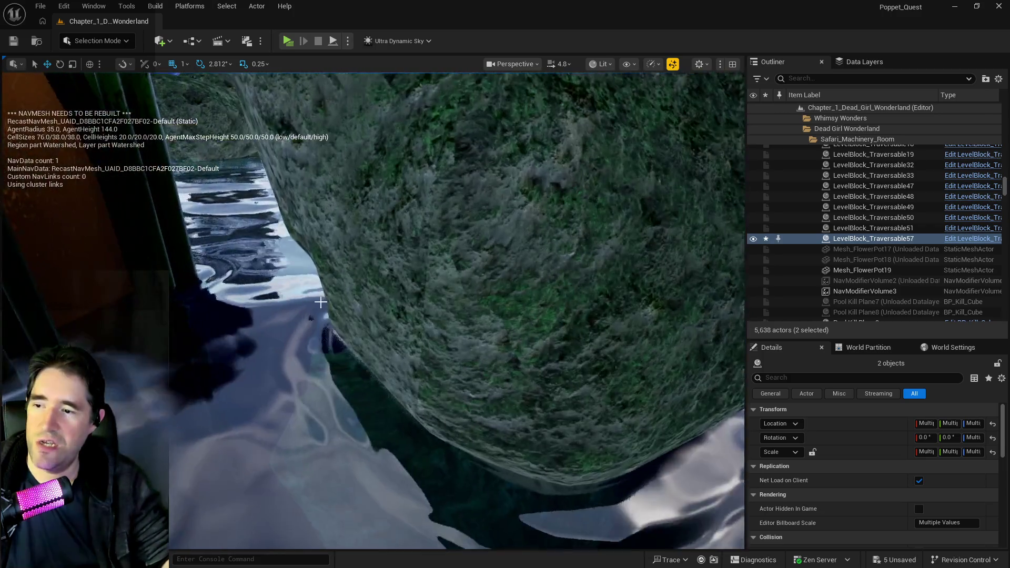
{"action": "key", "text": "e"}
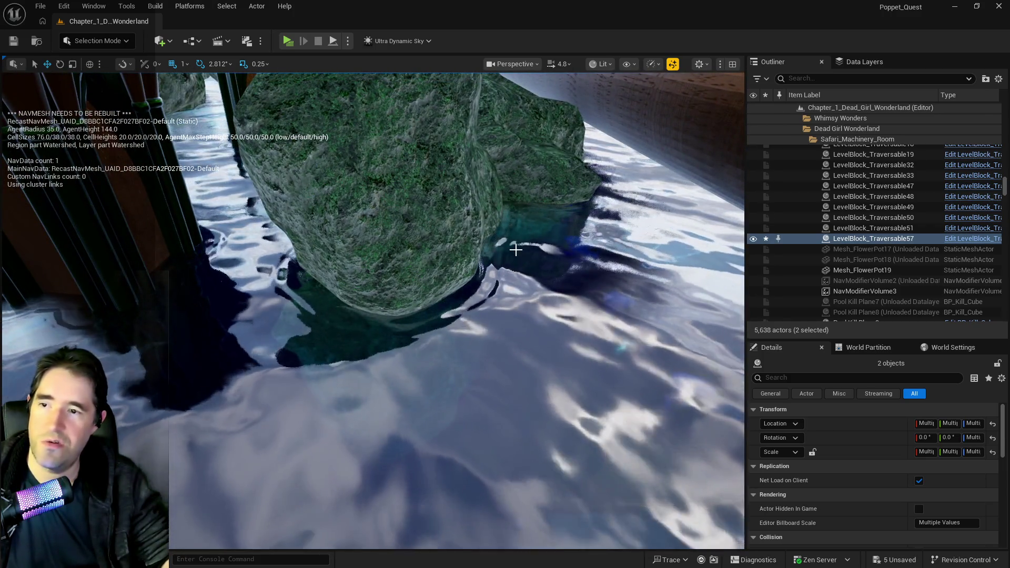
{"action": "key", "text": "s"}
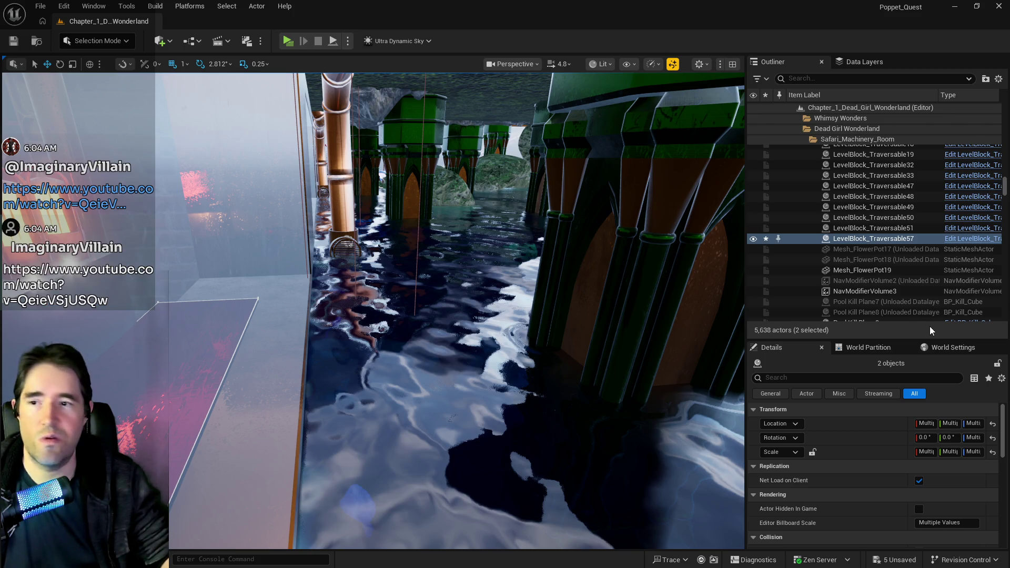
{"action": "key", "text": "f"}
{"action": "mouse_move", "coordinate": [457, 310]}
{"action": "left_mouse_down"}
{"action": "mouse_move", "coordinate": [420, 316]}
{"action": "mouse_move", "coordinate": [464, 321]}
{"action": "left_mouse_up"}
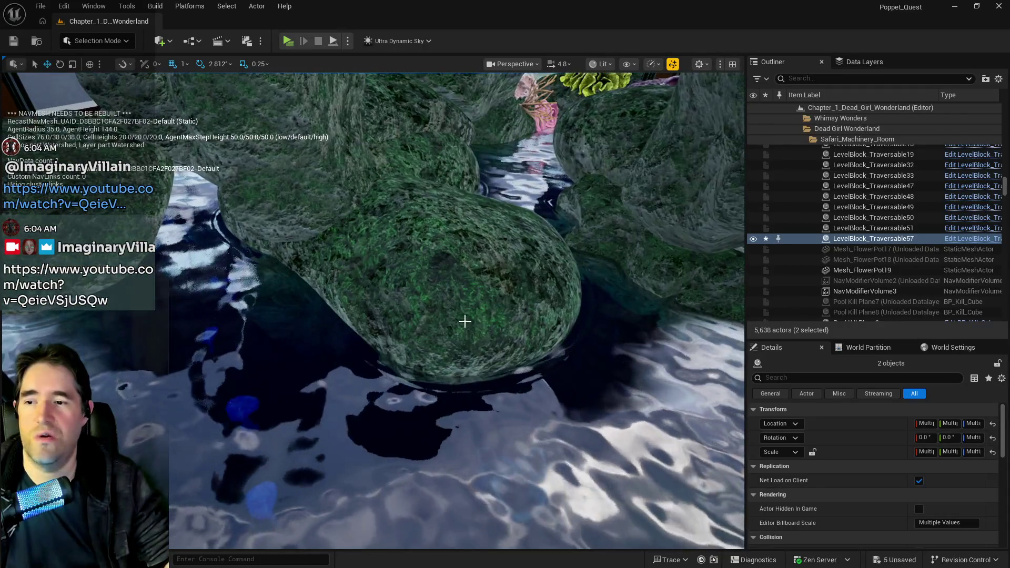
{"action": "left_click_drag", "start_coordinate": [439, 253], "coordinate": [439, 253]}
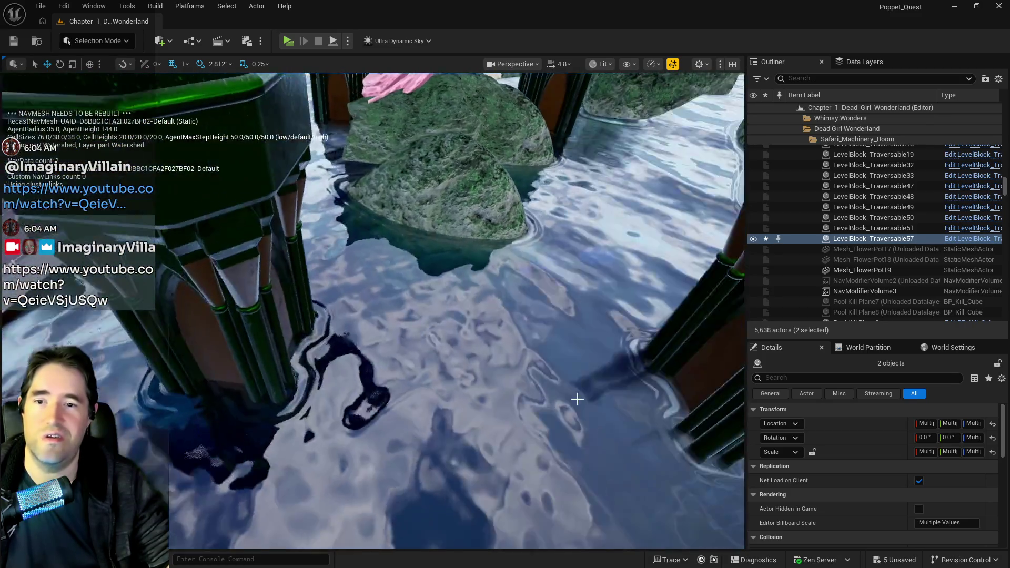
{"action": "key", "text": "f"}
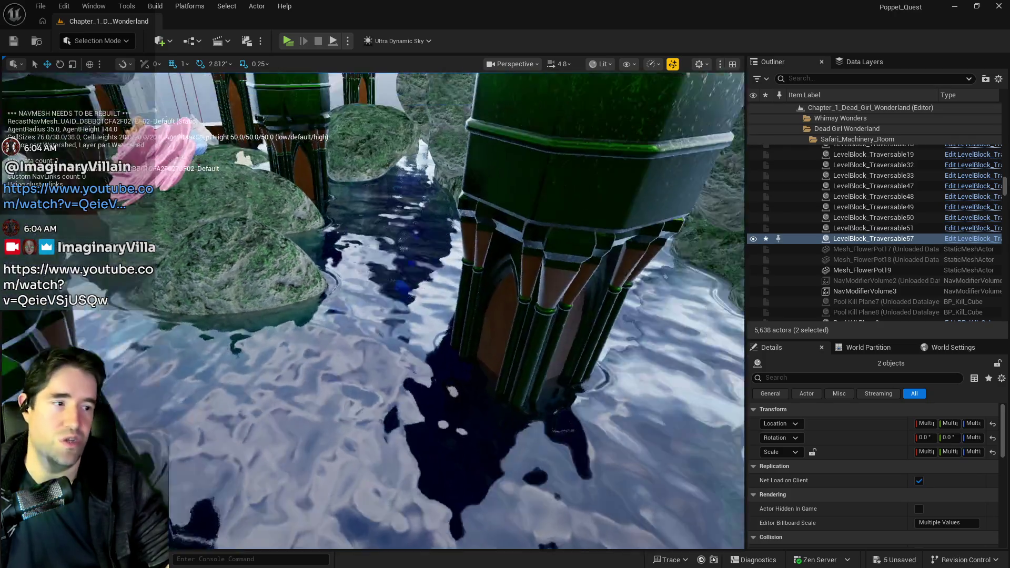
{"action": "key", "text": "w"}
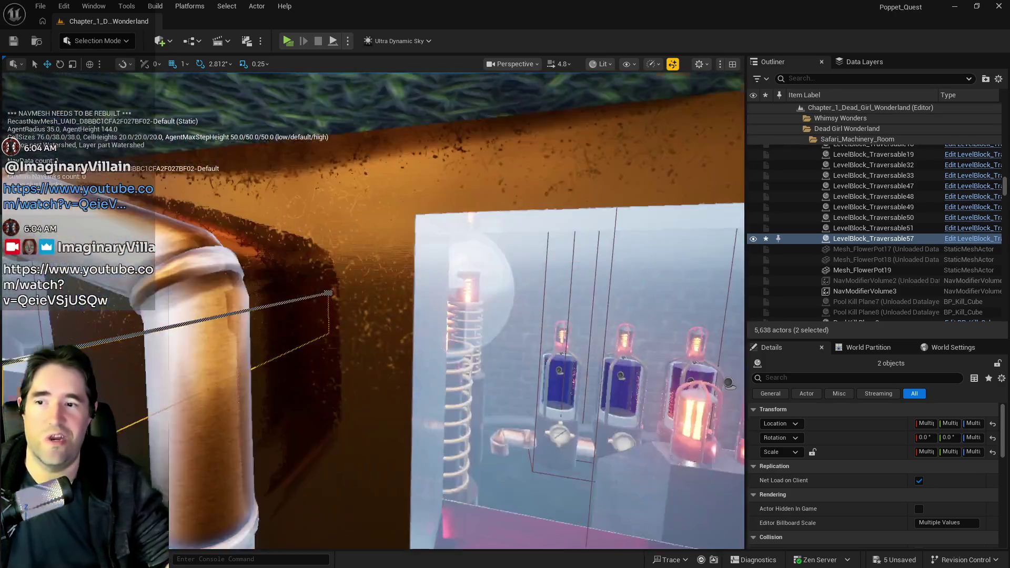
{"action": "scroll", "coordinate": [530, 360], "scroll_direction": "down", "scroll_amount": 3}
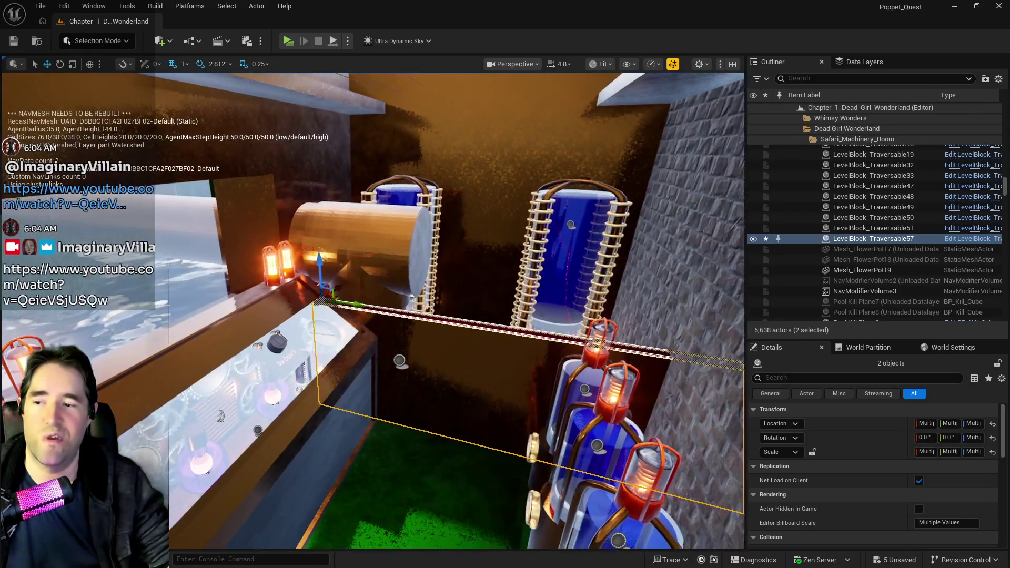
{"action": "scroll", "coordinate": [530, 361], "scroll_direction": "up", "scroll_amount": 5}
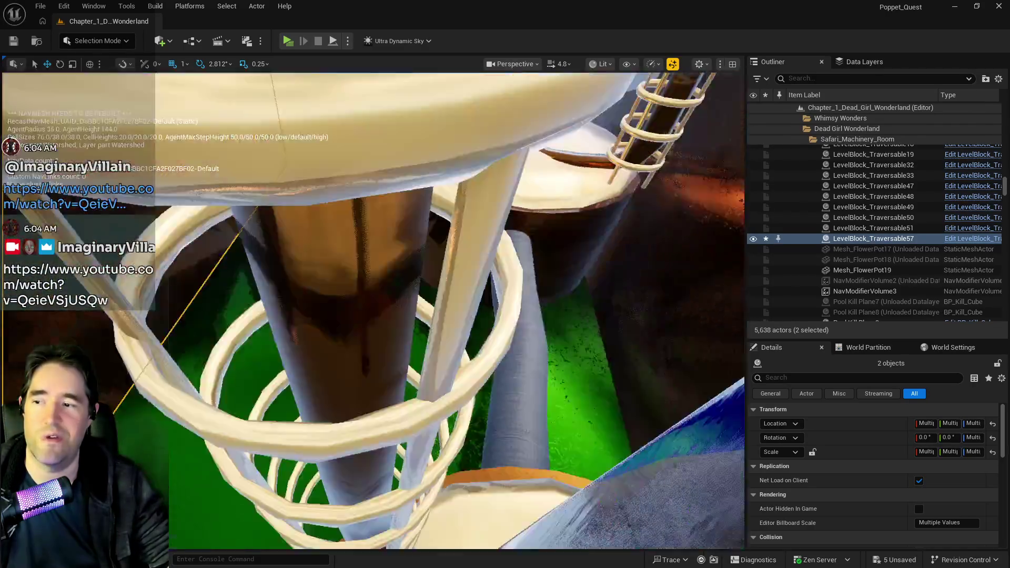
{"action": "key", "text": "f"}
{"action": "scroll", "coordinate": [400, 310], "scroll_direction": "down", "scroll_amount": 3}
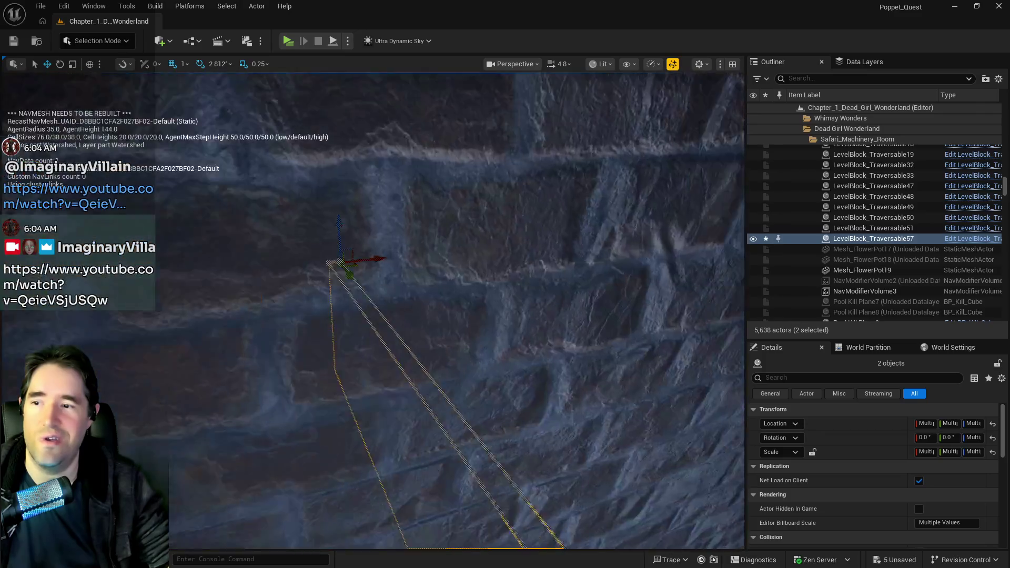
{"action": "scroll", "coordinate": [432, 235], "scroll_direction": "down", "scroll_amount": 3}
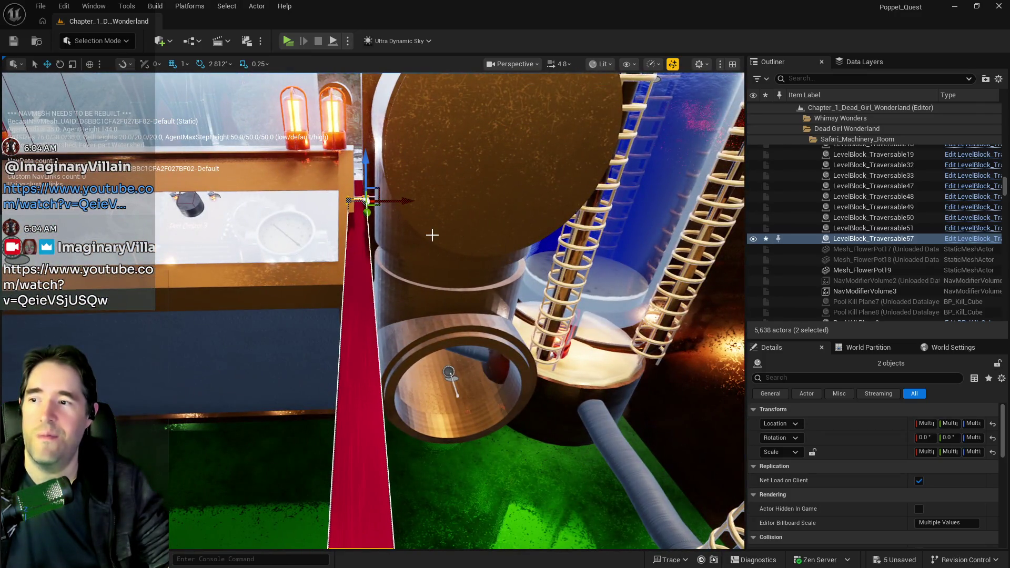
{"action": "left_click_drag", "start_coordinate": [432, 235], "coordinate": [394, 205]}
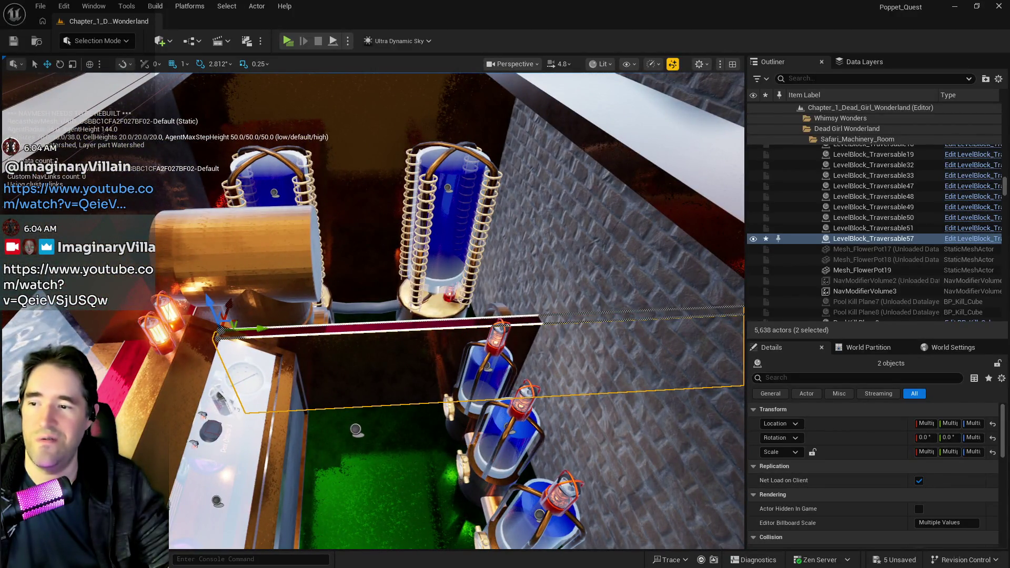
{"action": "left_click", "coordinate": [378, 357]}
{"action": "mouse_move", "coordinate": [486, 301]}
{"action": "left_mouse_down"}
{"action": "mouse_move", "coordinate": [473, 305]}
{"action": "mouse_move", "coordinate": [489, 301]}
{"action": "left_mouse_up"}
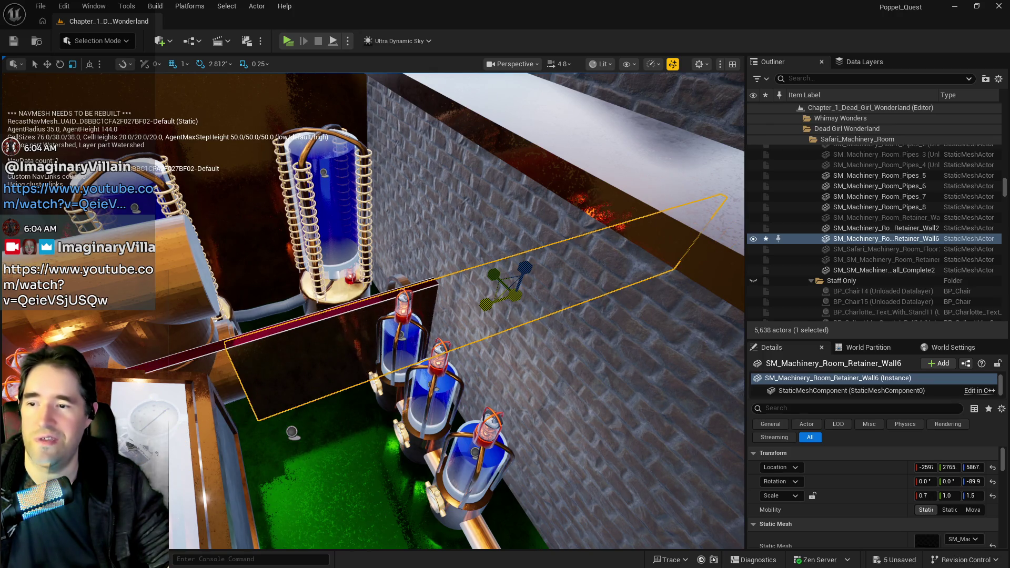
Rotate, move and narrow the machinery room retainer wall with the gizmos
{"action": "key", "text": "e"}
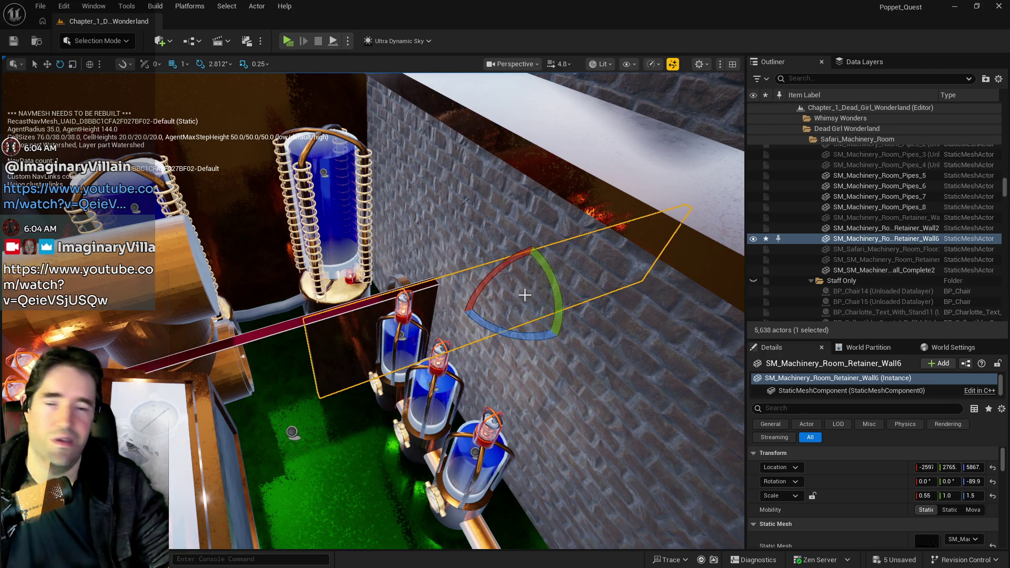
{"action": "mouse_move", "coordinate": [531, 288]}
{"action": "left_mouse_down"}
{"action": "mouse_move", "coordinate": [314, 350]}
{"action": "mouse_move", "coordinate": [381, 347]}
{"action": "mouse_move", "coordinate": [339, 355]}
{"action": "mouse_move", "coordinate": [368, 316]}
{"action": "mouse_move", "coordinate": [368, 284]}
{"action": "mouse_move", "coordinate": [395, 258]}
{"action": "mouse_move", "coordinate": [373, 279]}
{"action": "left_mouse_up"}
{"action": "key", "text": "r"}
{"action": "mouse_move", "coordinate": [400, 342]}
{"action": "left_mouse_down"}
{"action": "mouse_move", "coordinate": [405, 349]}
{"action": "mouse_move", "coordinate": [386, 365]}
{"action": "left_mouse_up"}
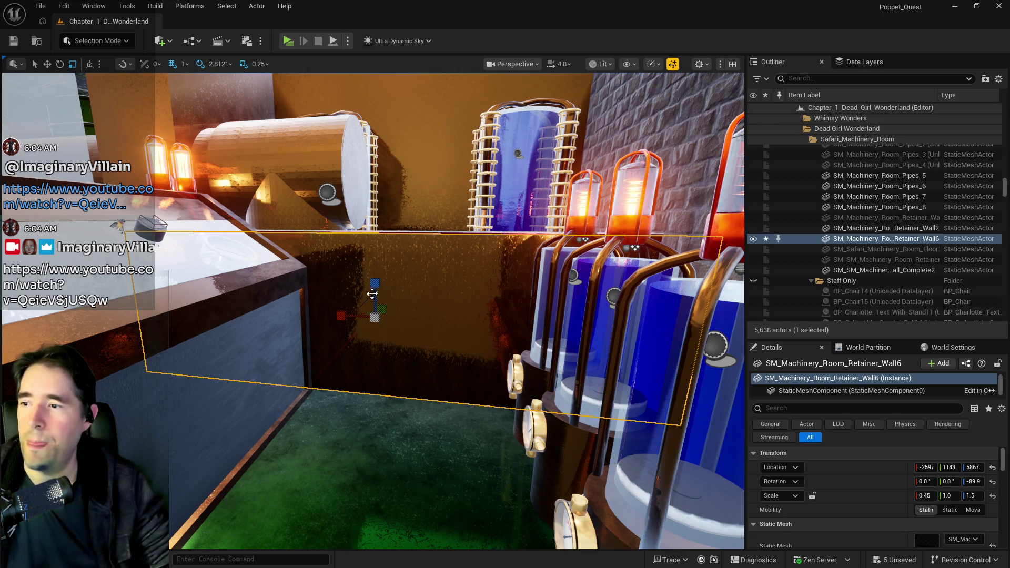
Set the retainer wall's vertical scale to 1.4
{"action": "left_click", "coordinate": [972, 496]}
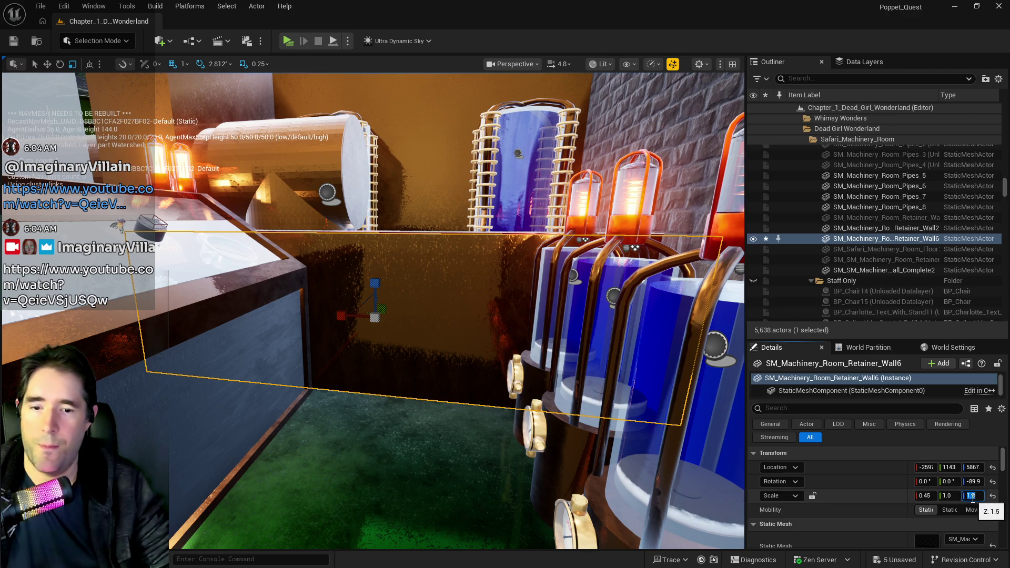
{"action": "type", "text": "1.4"}
{"action": "key", "text": "Return"}
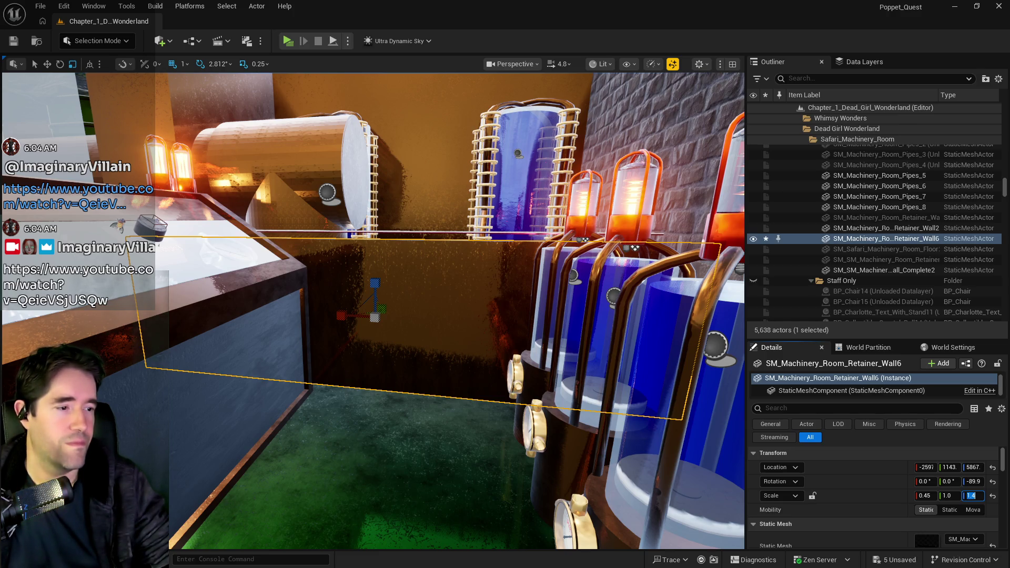
{"action": "key", "text": "Return"}
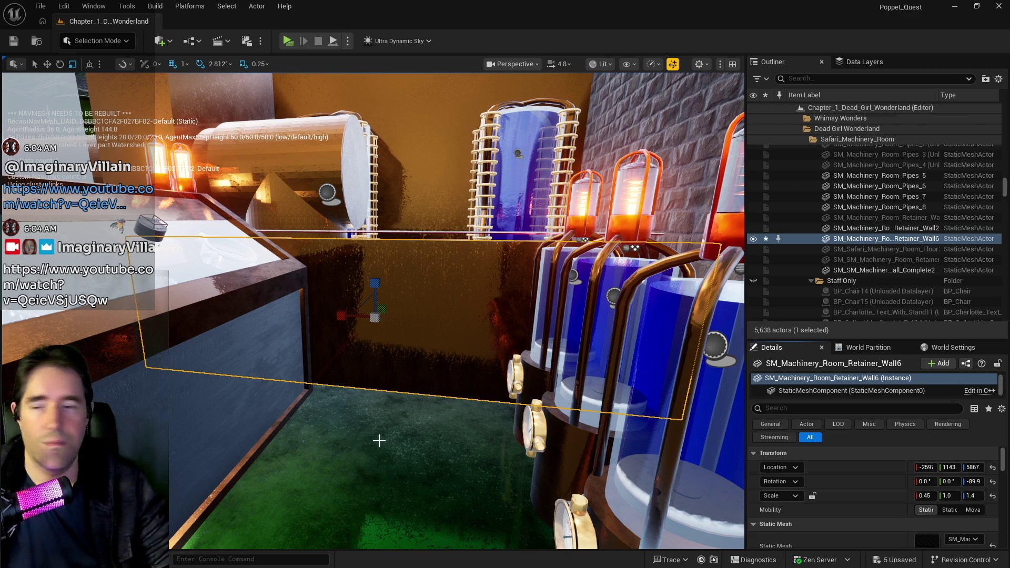
Set the retainer wall's X (width) scale to 0.4
{"action": "mouse_move", "coordinate": [379, 440]}
{"action": "left_mouse_down"}
{"action": "mouse_move", "coordinate": [379, 415]}
{"action": "mouse_move", "coordinate": [337, 410]}
{"action": "mouse_move", "coordinate": [368, 405]}
{"action": "mouse_move", "coordinate": [379, 389]}
{"action": "mouse_move", "coordinate": [363, 421]}
{"action": "mouse_move", "coordinate": [378, 399]}
{"action": "mouse_move", "coordinate": [357, 400]}
{"action": "mouse_move", "coordinate": [384, 417]}
{"action": "left_mouse_up"}
{"action": "left_click", "coordinate": [926, 495]}
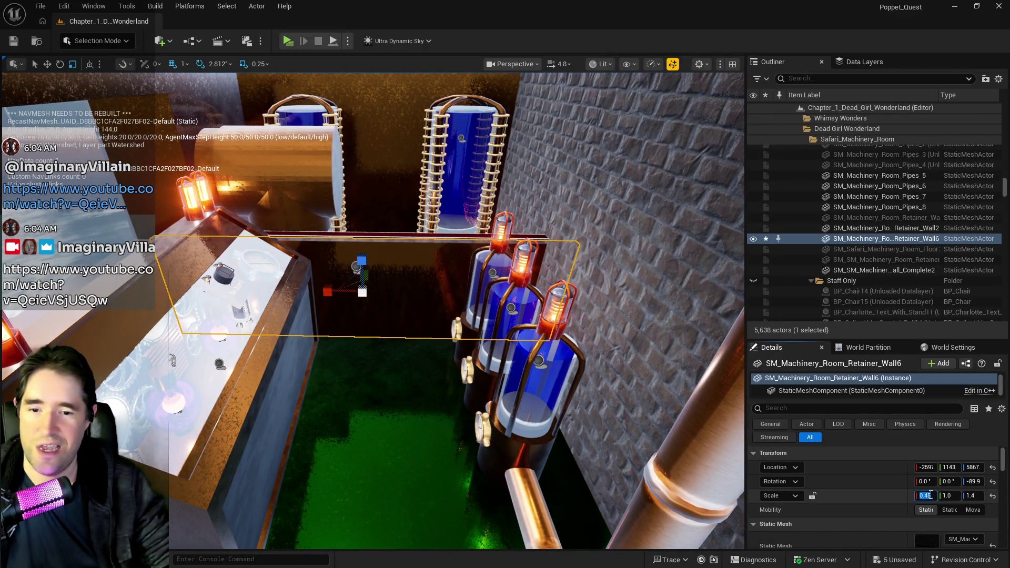
{"action": "type", "text": "0.4"}
{"action": "key", "text": "Return"}
Undo the wall's last lowering move and select the red ledge beam
{"action": "left_click_drag", "start_coordinate": [489, 313], "coordinate": [455, 343]}
{"action": "key", "text": "w"}
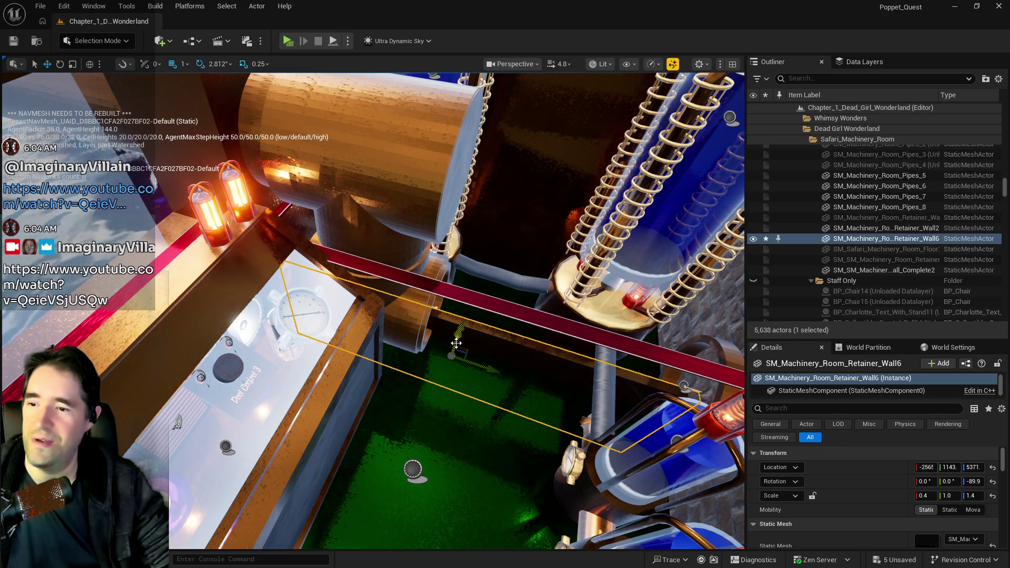
{"action": "key", "text": "ctrl+z"}
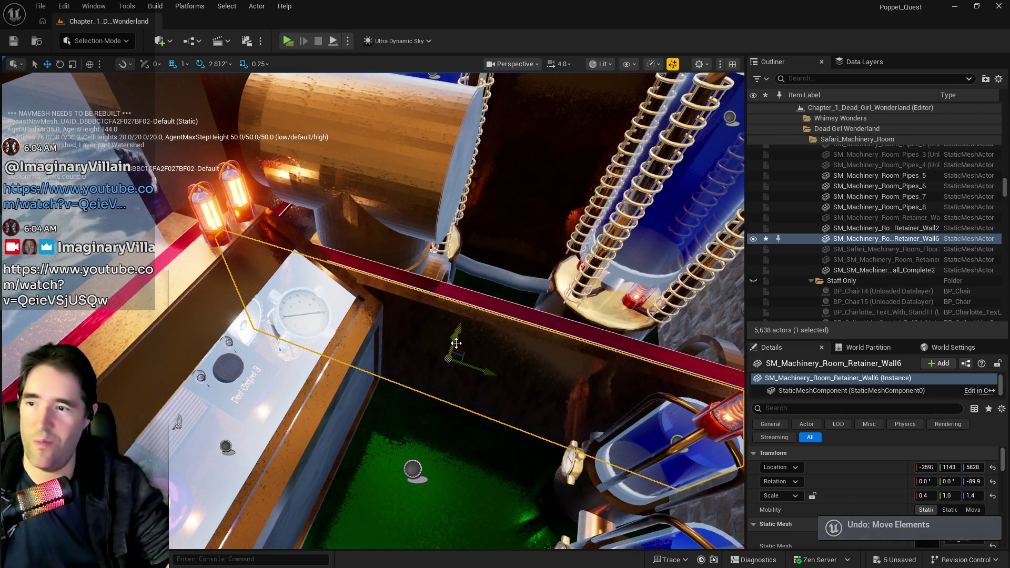
{"action": "left_click", "coordinate": [314, 234]}
{"action": "mouse_move", "coordinate": [314, 234]}
{"action": "left_mouse_down"}
{"action": "mouse_move", "coordinate": [358, 236]}
{"action": "mouse_move", "coordinate": [387, 257]}
{"action": "mouse_move", "coordinate": [421, 316]}
{"action": "left_mouse_up"}
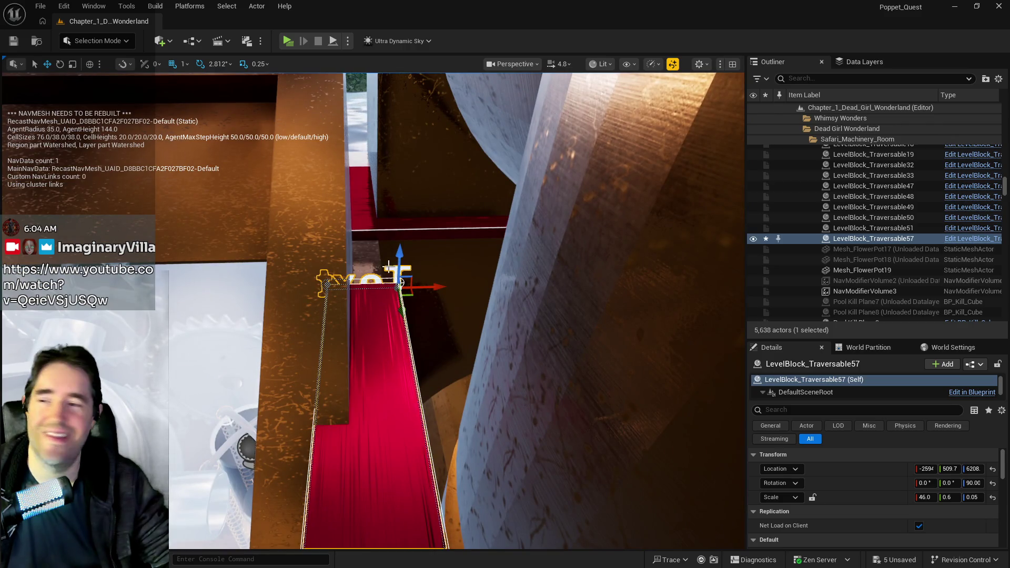
Lower the red ledge beam, shift it along Y, and shorten its X scale to 18.25
{"action": "mouse_move", "coordinate": [400, 254]}
{"action": "left_mouse_down"}
{"action": "mouse_move", "coordinate": [412, 338]}
{"action": "mouse_move", "coordinate": [396, 337]}
{"action": "left_mouse_up"}
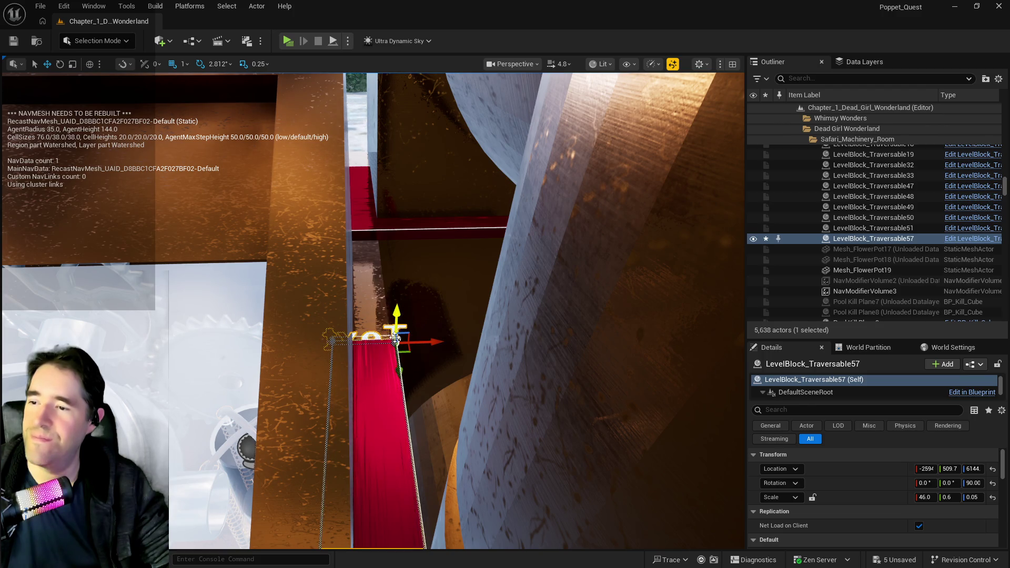
{"action": "left_click_drag", "start_coordinate": [400, 374], "coordinate": [388, 332]}
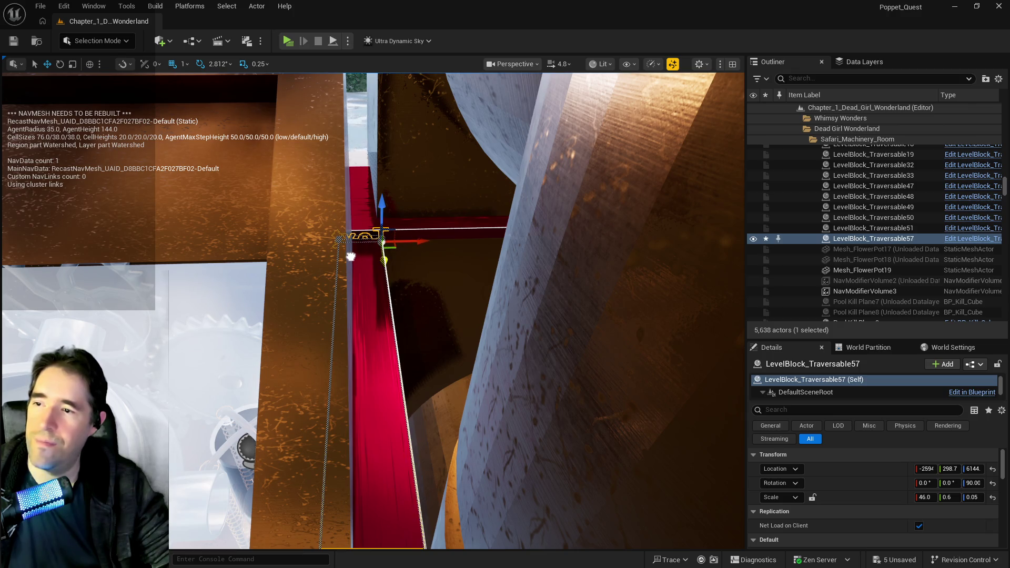
{"action": "key", "text": "s"}
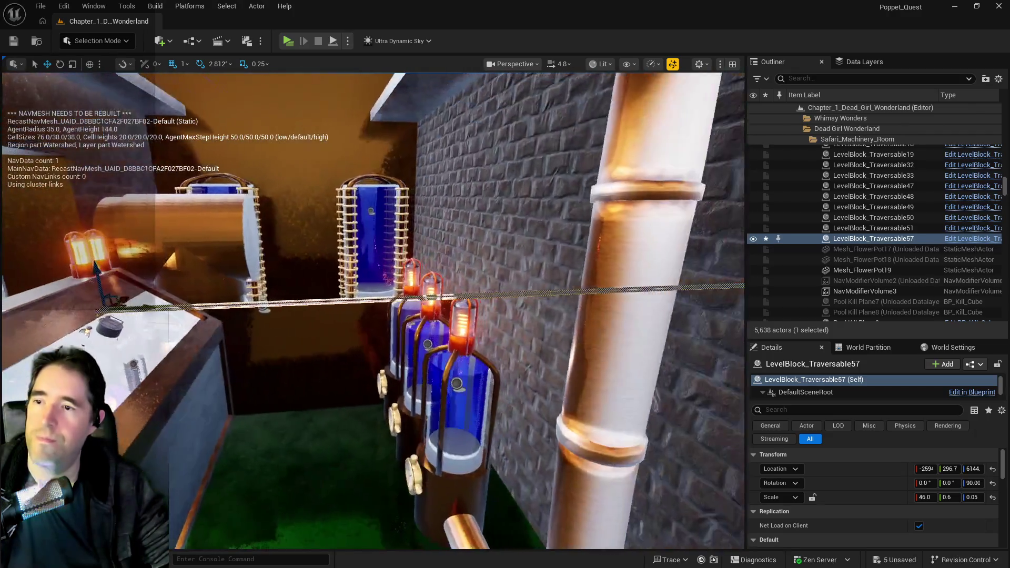
{"action": "key", "text": "w"}
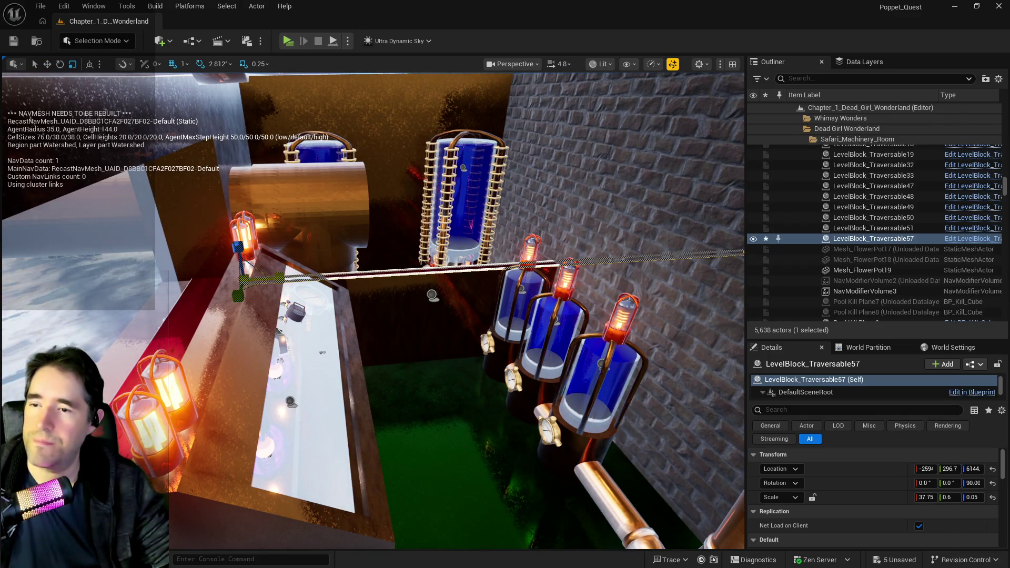
{"action": "mouse_move", "coordinate": [924, 497]}
{"action": "left_mouse_down"}
{"action": "mouse_move", "coordinate": [894, 497]}
{"action": "mouse_move", "coordinate": [922, 497]}
{"action": "left_mouse_up"}
{"action": "left_click_drag", "start_coordinate": [422, 354], "coordinate": [456, 347]}
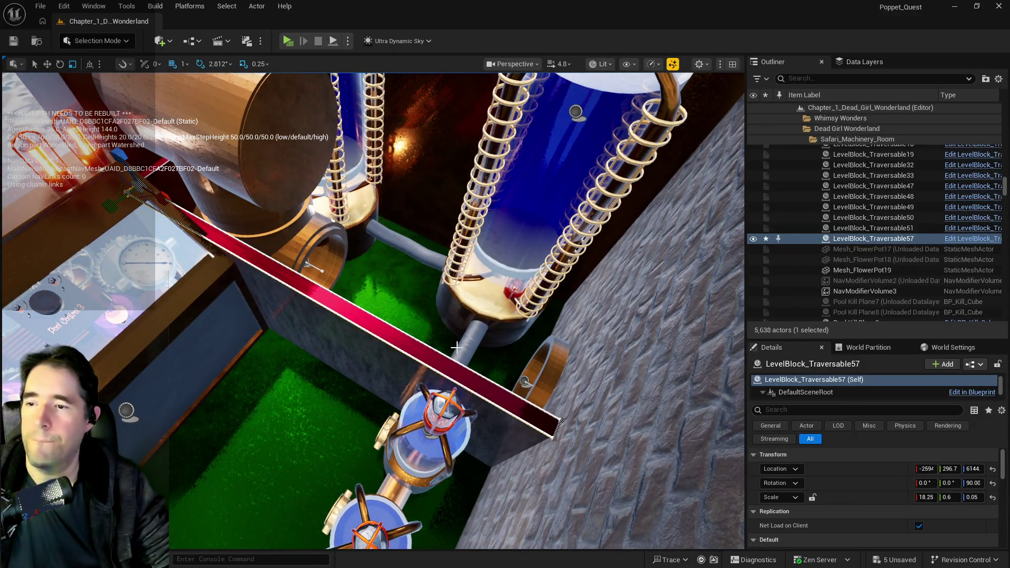
Select BP_Cord_Spline3 and raise it to Z 6635
{"action": "left_click", "coordinate": [456, 346]}
{"action": "key", "text": "f"}
{"action": "left_click_drag", "start_coordinate": [371, 278], "coordinate": [372, 129]}
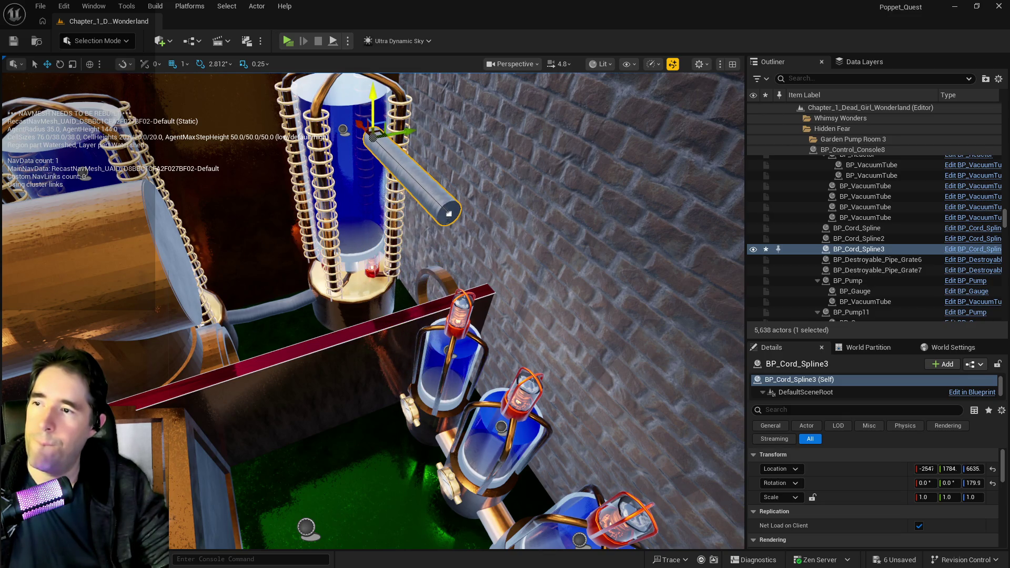
Raise BP_Cord_Spline3 to Z 6800 and select Pool Kill Plane10
{"action": "key", "text": "f"}
{"action": "left_click_drag", "start_coordinate": [307, 252], "coordinate": [315, 198]}
{"action": "mouse_move", "coordinate": [323, 274]}
{"action": "left_mouse_down"}
{"action": "mouse_move", "coordinate": [325, 320]}
{"action": "mouse_move", "coordinate": [352, 261]}
{"action": "left_mouse_up"}
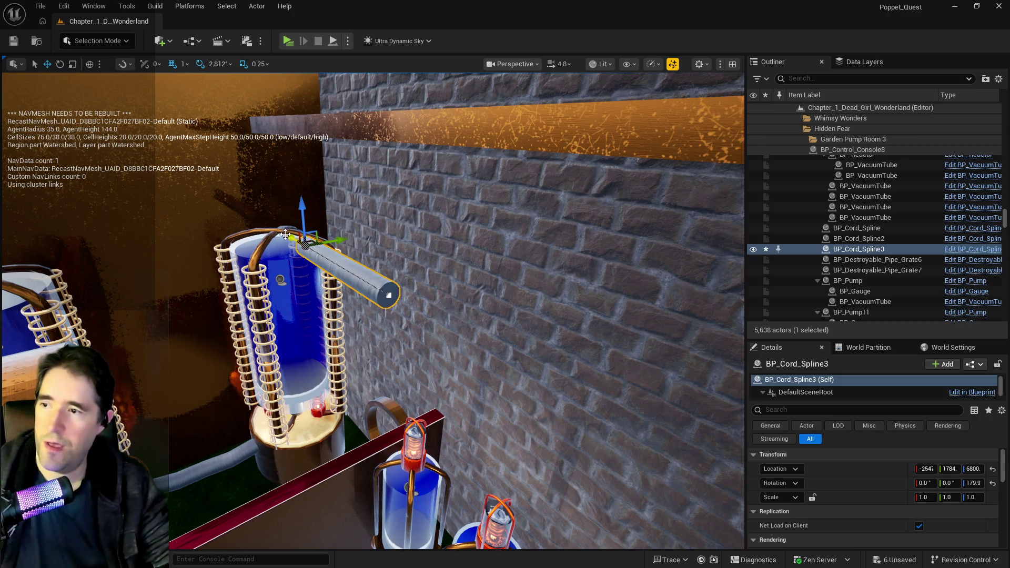
{"action": "mouse_move", "coordinate": [280, 279]}
{"action": "left_mouse_down"}
{"action": "mouse_move", "coordinate": [487, 309]}
{"action": "mouse_move", "coordinate": [286, 273]}
{"action": "mouse_move", "coordinate": [263, 284]}
{"action": "left_mouse_up"}
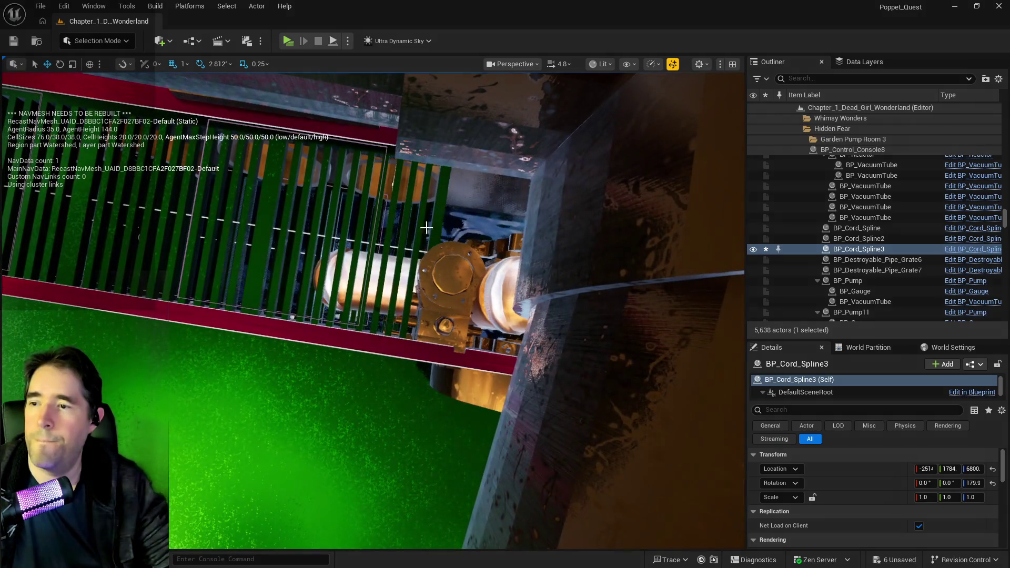
{"action": "left_click", "coordinate": [470, 229]}
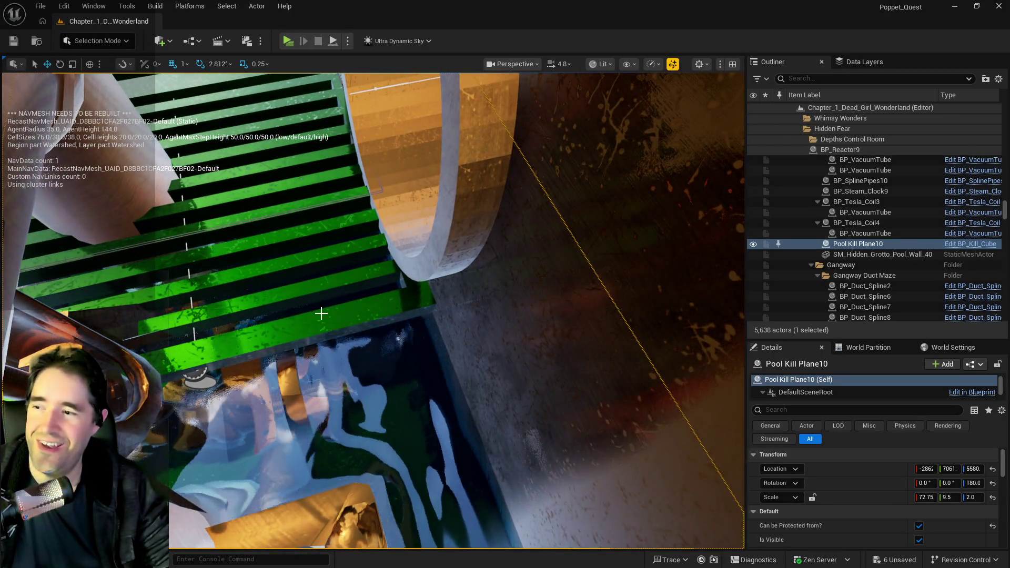
Select the green grates BP_Grate_Spline11 and its neighbour along with BlockingVolume2
{"action": "left_click", "coordinate": [321, 313], "text": "ctrl"}
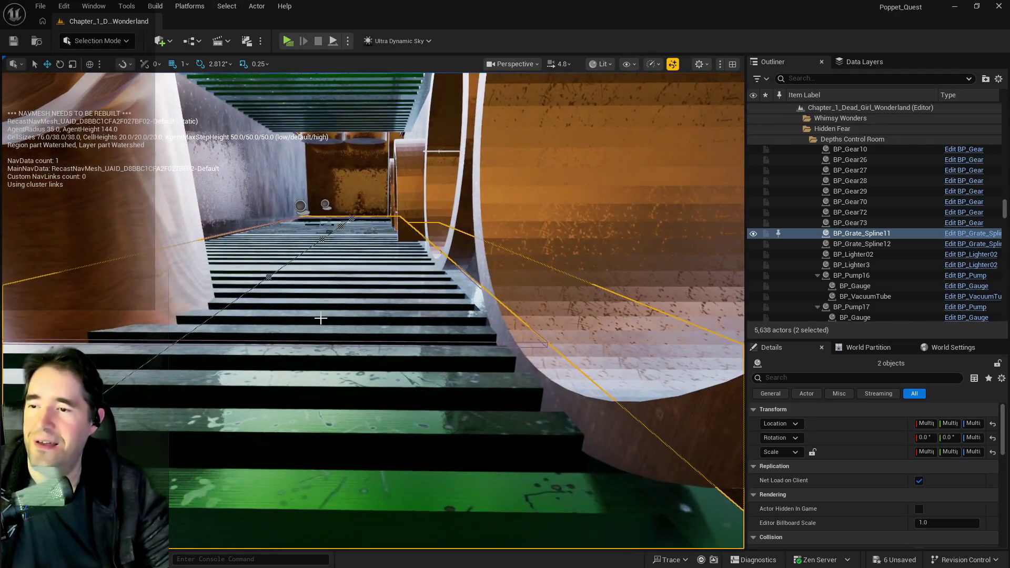
{"action": "left_click", "coordinate": [529, 342], "text": "ctrl"}
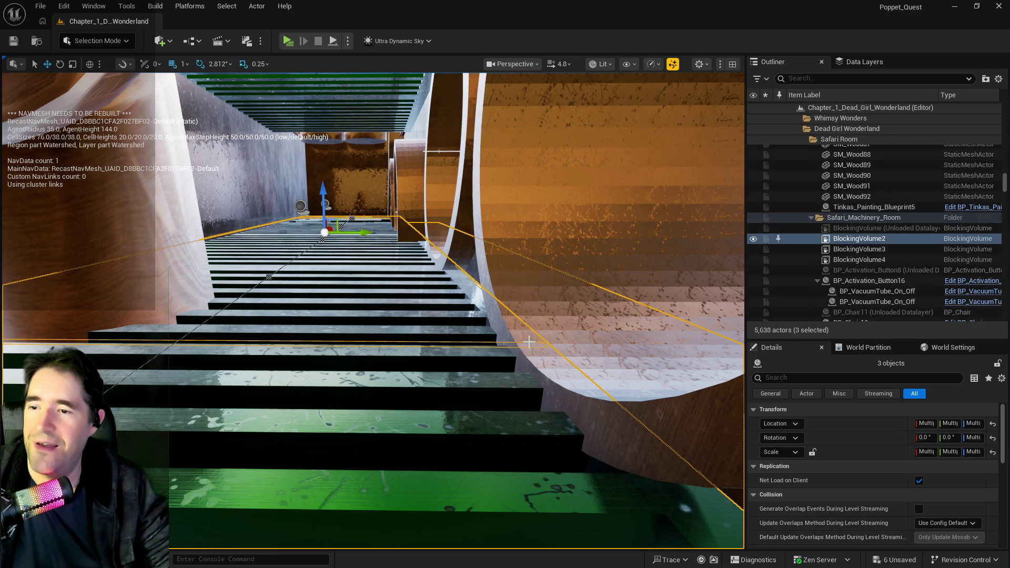
{"action": "key", "text": "f"}
{"action": "scroll", "coordinate": [372, 310], "scroll_direction": "down", "scroll_amount": 5}
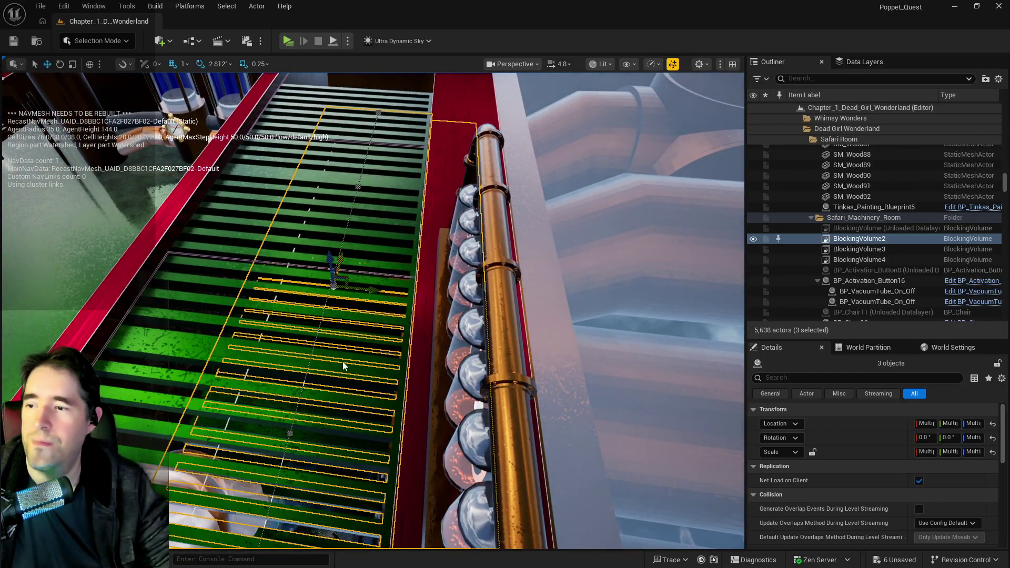
{"action": "left_click", "coordinate": [342, 363], "text": "ctrl"}
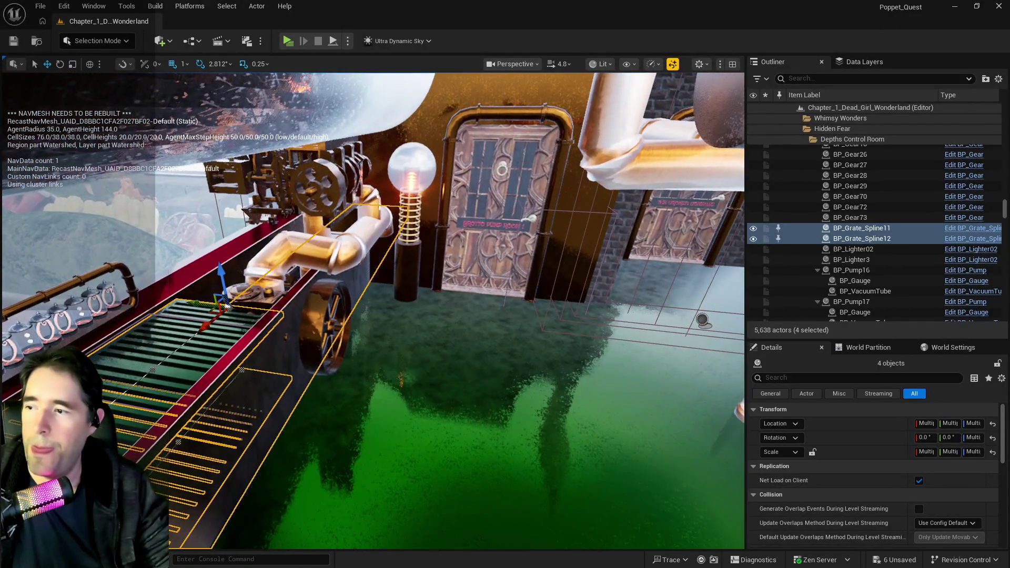
Alt-drag to duplicate the grates and slide the copies over the red table area
{"action": "left_click_drag", "start_coordinate": [197, 304], "coordinate": [432, 354]}
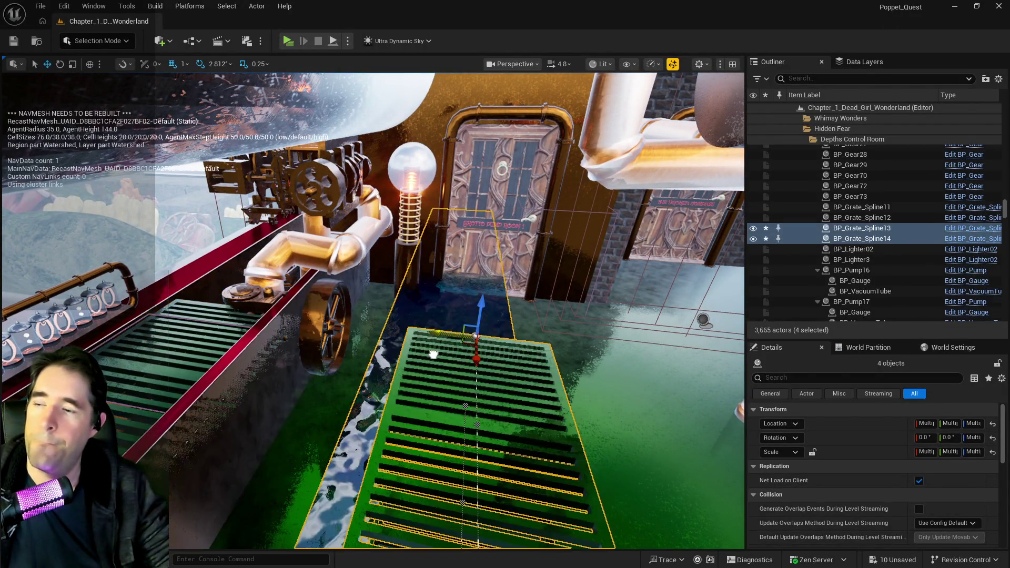
{"action": "scroll", "coordinate": [455, 365], "scroll_direction": "up", "scroll_amount": 3}
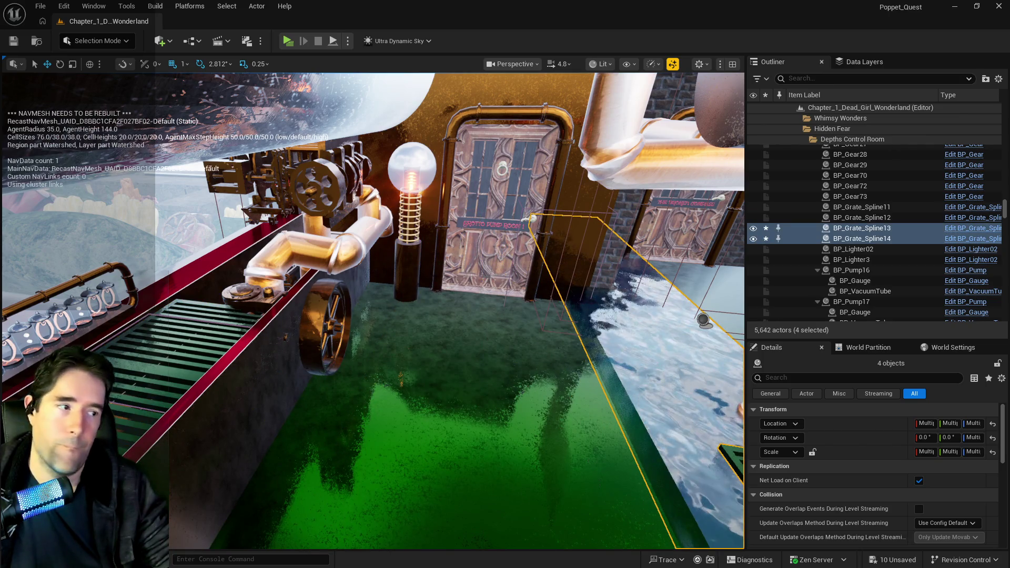
{"action": "scroll", "coordinate": [636, 484], "scroll_direction": "up", "scroll_amount": 5}
{"action": "key", "text": "f"}
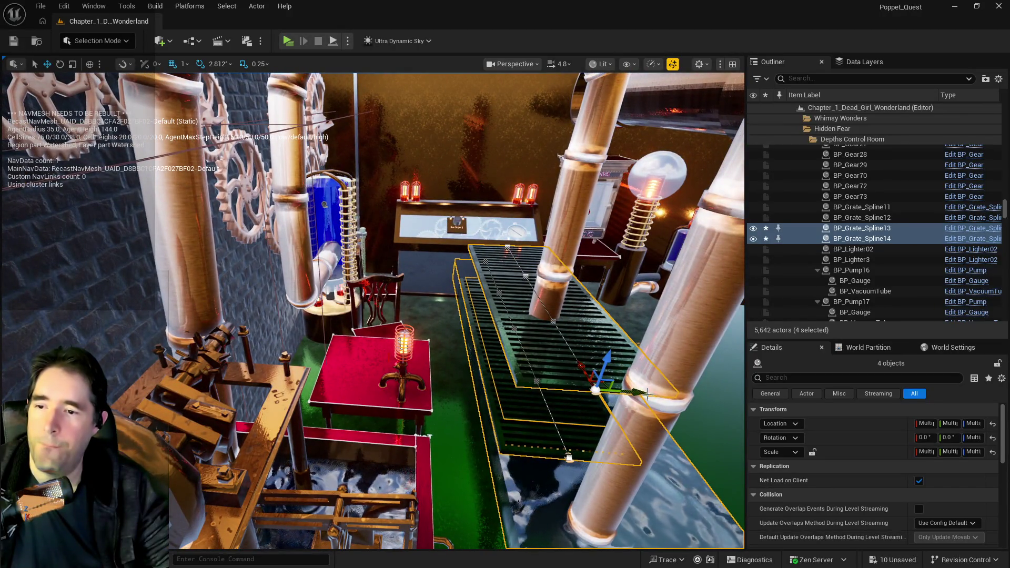
{"action": "left_click_drag", "start_coordinate": [646, 392], "coordinate": [405, 397]}
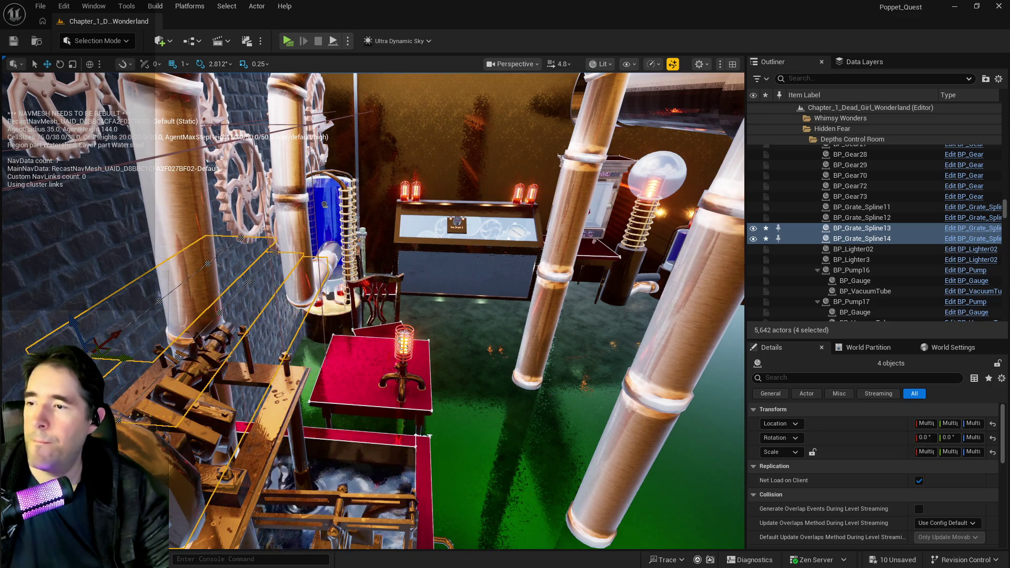
{"action": "key", "text": "f"}
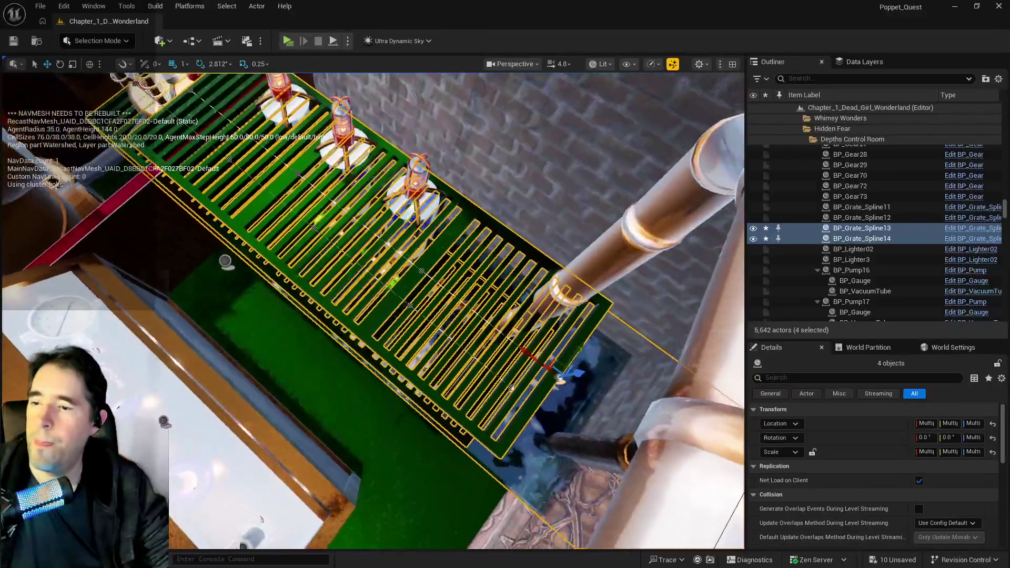
Rotate the copied grates about 84 degrees and move them beside the vacuum tubes
{"action": "left_click_drag", "start_coordinate": [508, 409], "coordinate": [462, 469]}
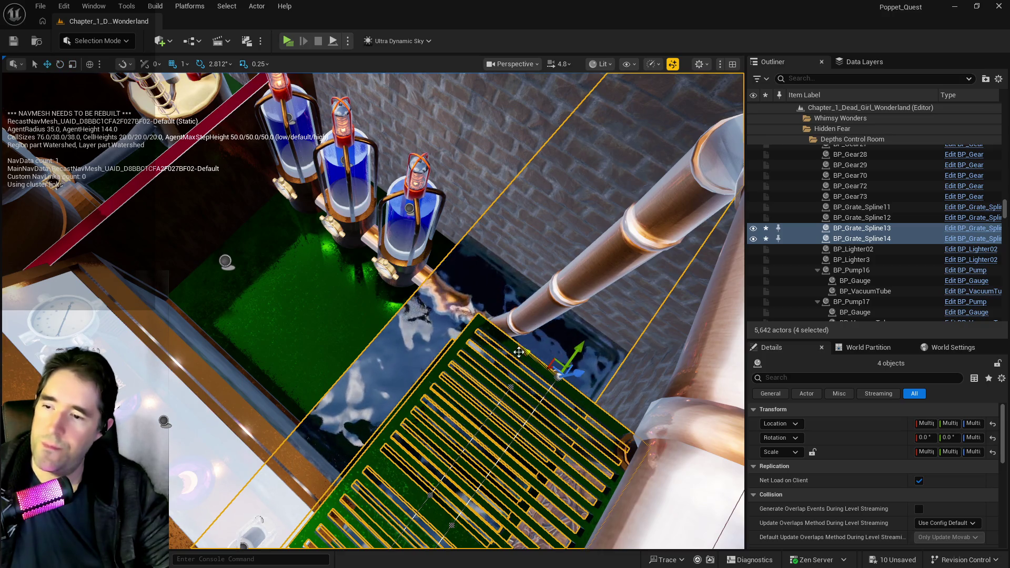
{"action": "mouse_move", "coordinate": [527, 356]}
{"action": "left_mouse_down"}
{"action": "mouse_move", "coordinate": [380, 281]}
{"action": "mouse_move", "coordinate": [267, 201]}
{"action": "mouse_move", "coordinate": [200, 134]}
{"action": "mouse_move", "coordinate": [173, 76]}
{"action": "mouse_move", "coordinate": [180, 82]}
{"action": "left_mouse_up"}
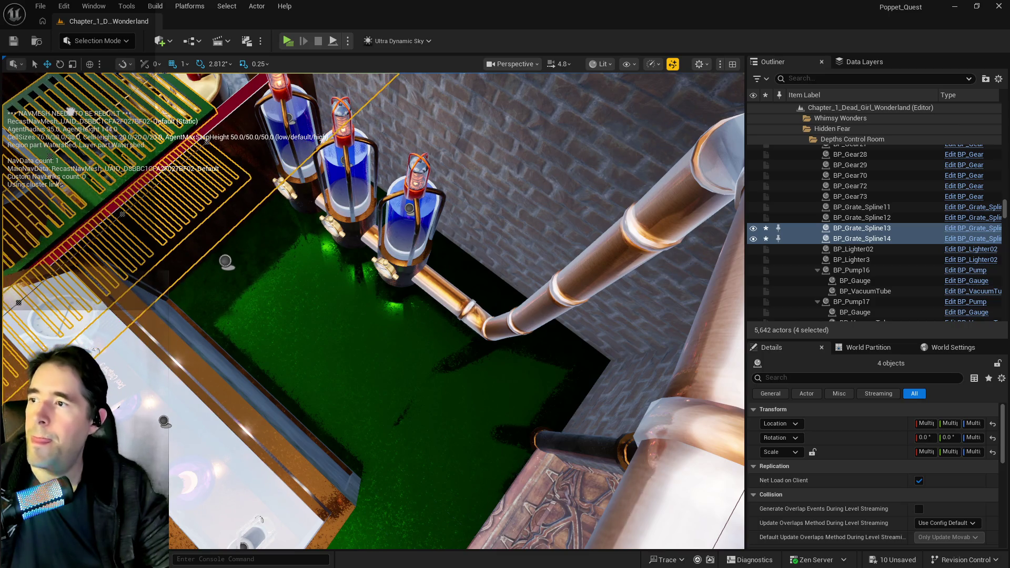
{"action": "key", "text": "f"}
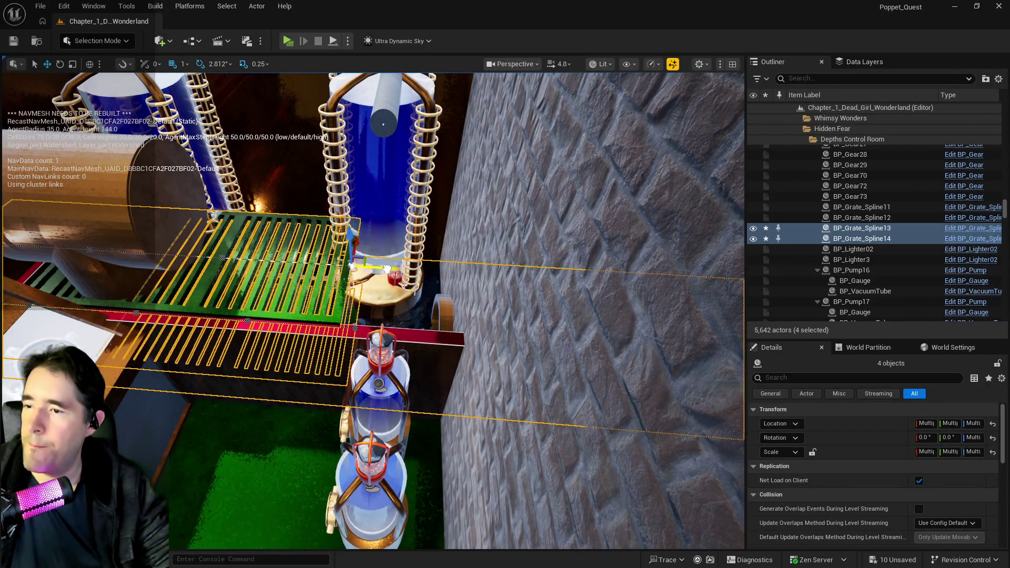
{"action": "left_click_drag", "start_coordinate": [489, 282], "coordinate": [501, 282]}
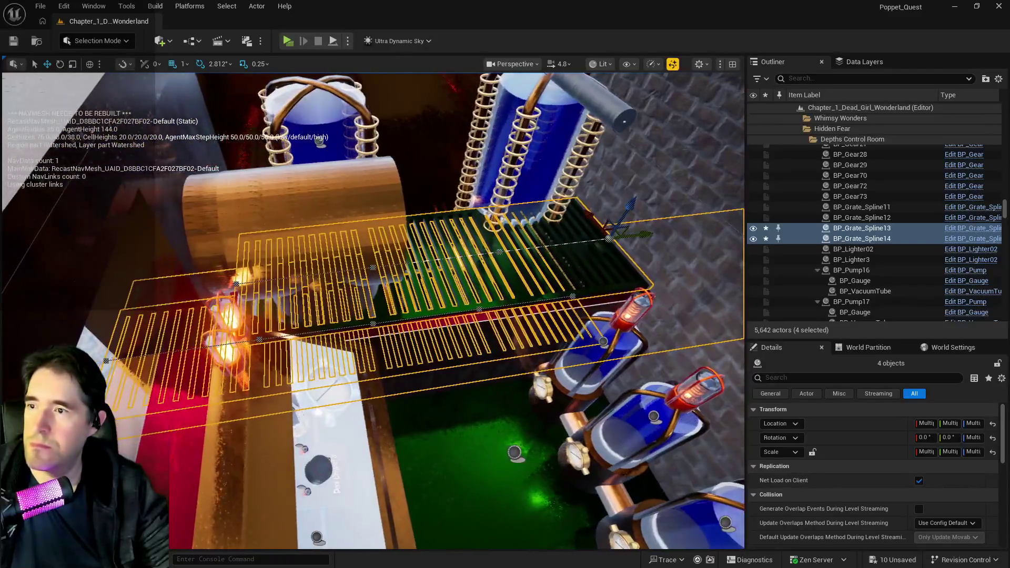
Move the selected grate copies into the Garden folder
{"action": "right_click", "coordinate": [862, 233]}
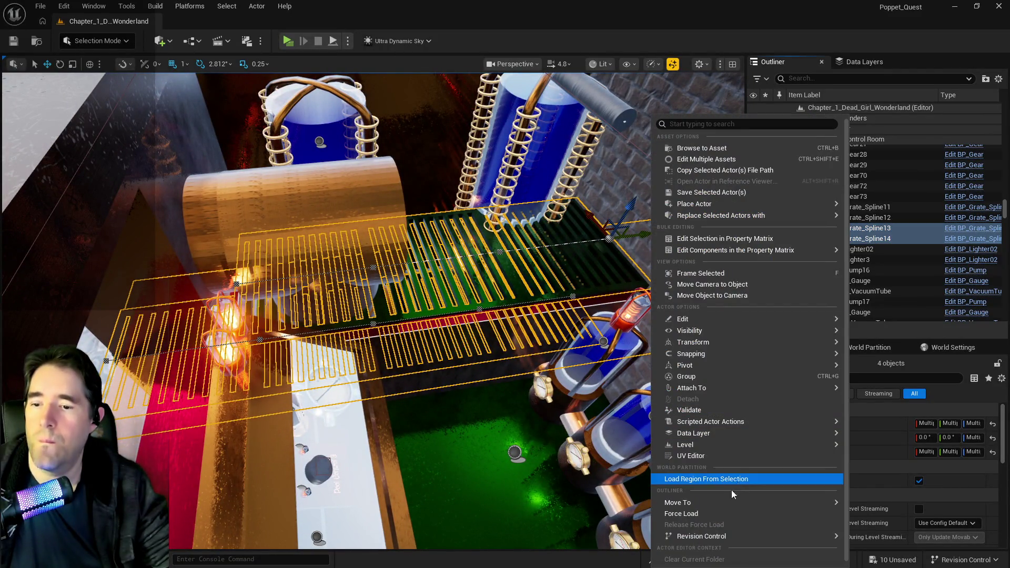
{"action": "mouse_move", "coordinate": [725, 503]}
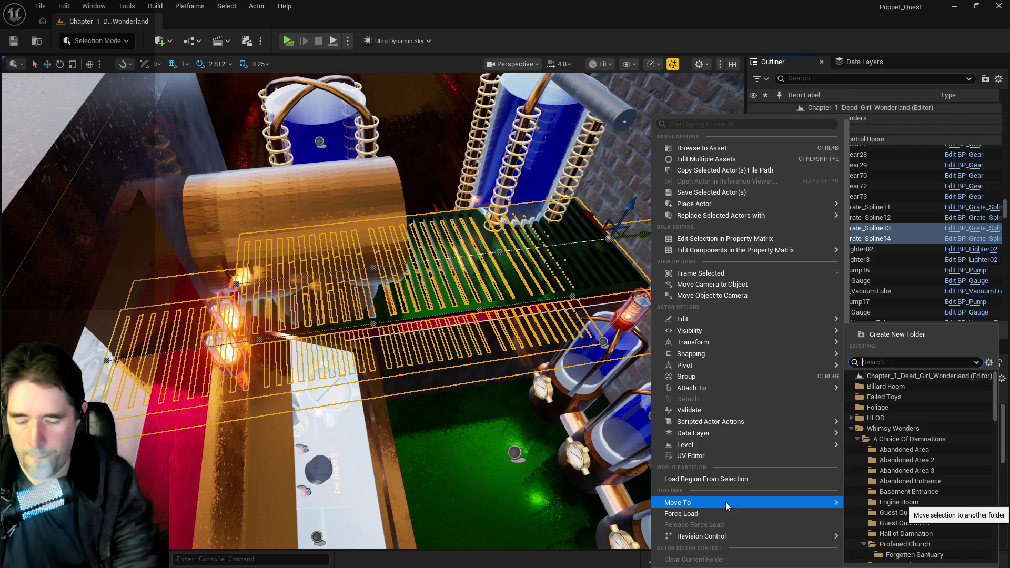
{"action": "type", "text": "garde"}
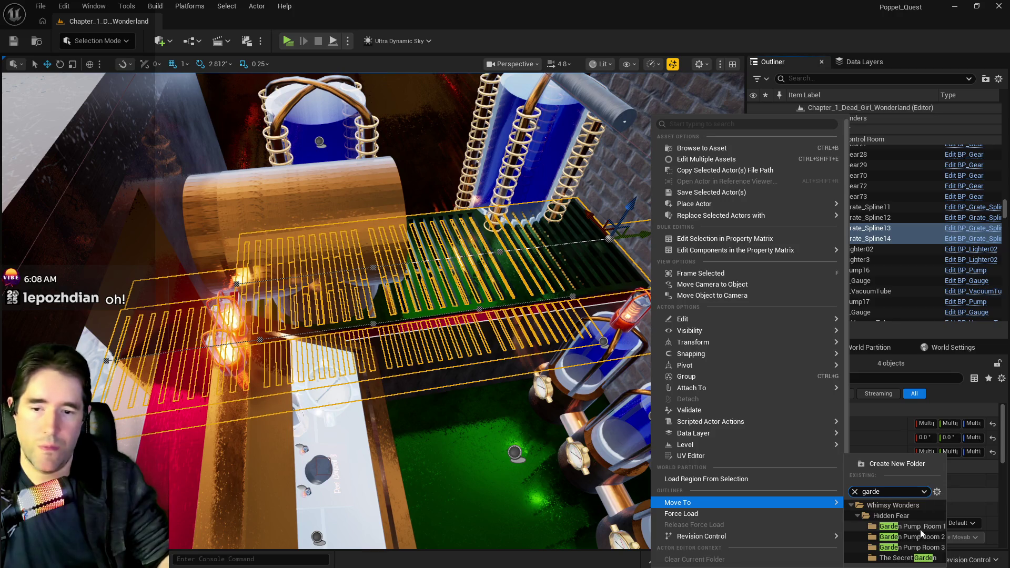
{"action": "left_click", "coordinate": [909, 536]}
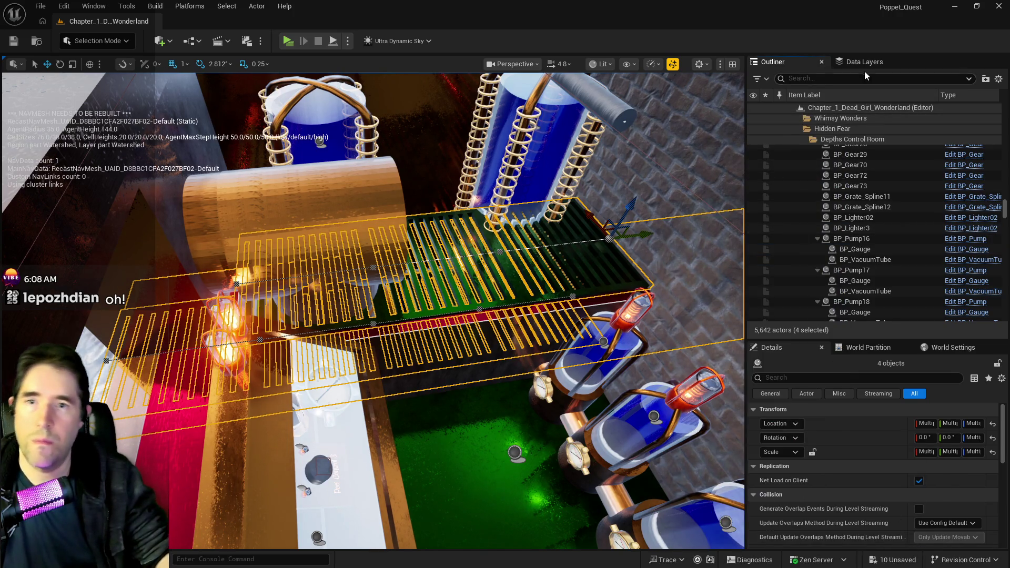
Add the selected actors to DL_C2_Grotto_Pump_Room_3 and remove them from DL_C2_Grotto_Pump_Room_2
{"action": "left_click", "coordinate": [863, 63]}
{"action": "scroll", "coordinate": [825, 162], "scroll_direction": "up", "scroll_amount": 5}
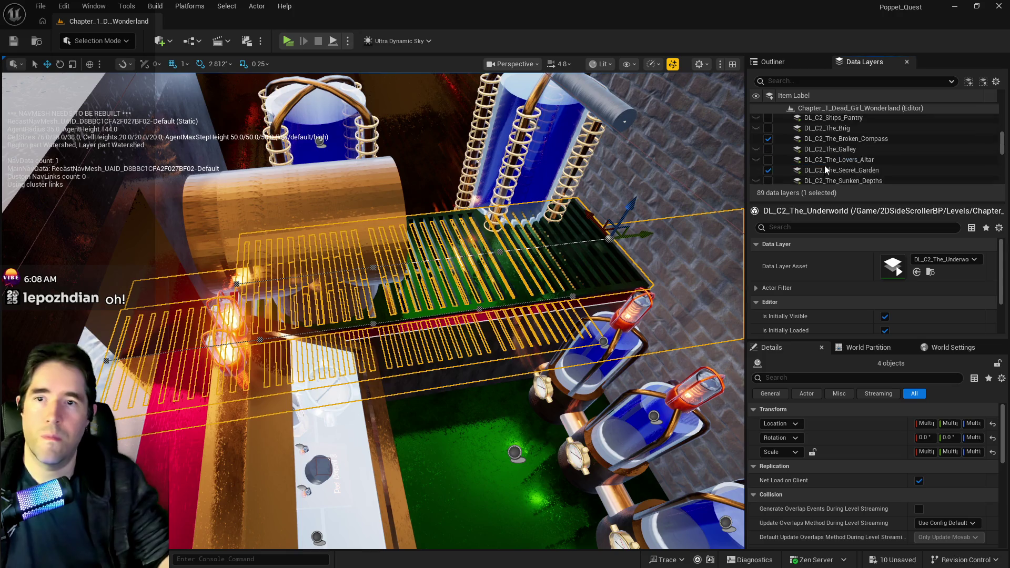
{"action": "scroll", "coordinate": [824, 165], "scroll_direction": "up", "scroll_amount": 2}
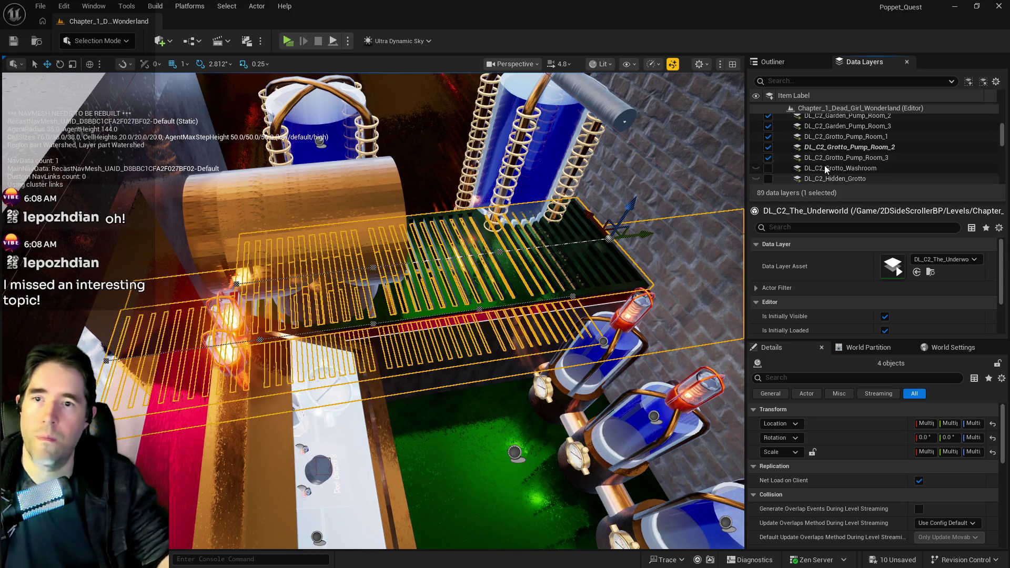
{"action": "left_click", "coordinate": [842, 159]}
{"action": "right_click", "coordinate": [842, 163]}
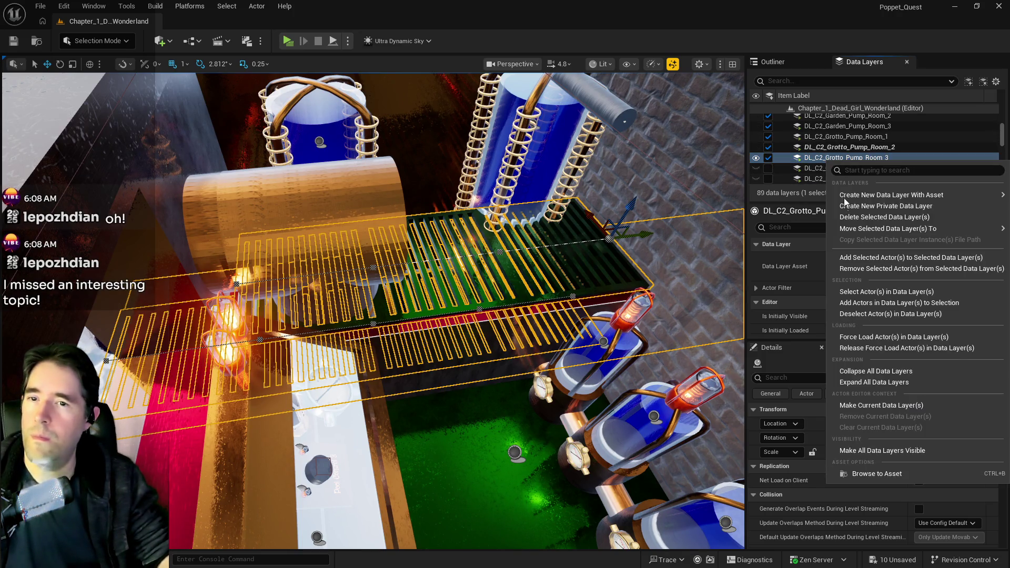
{"action": "left_click", "coordinate": [857, 255]}
{"action": "right_click", "coordinate": [832, 150]}
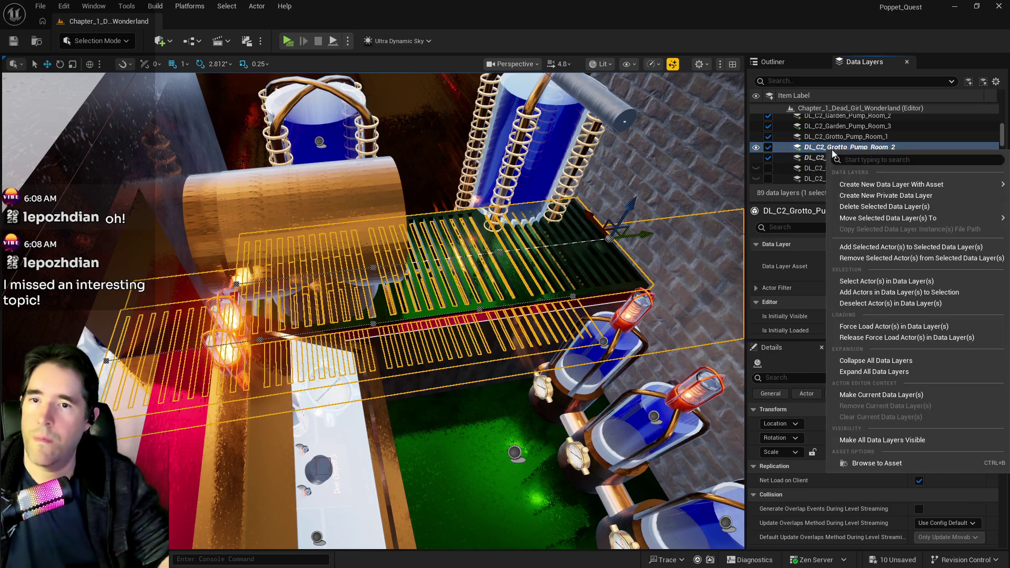
{"action": "left_click", "coordinate": [846, 258]}
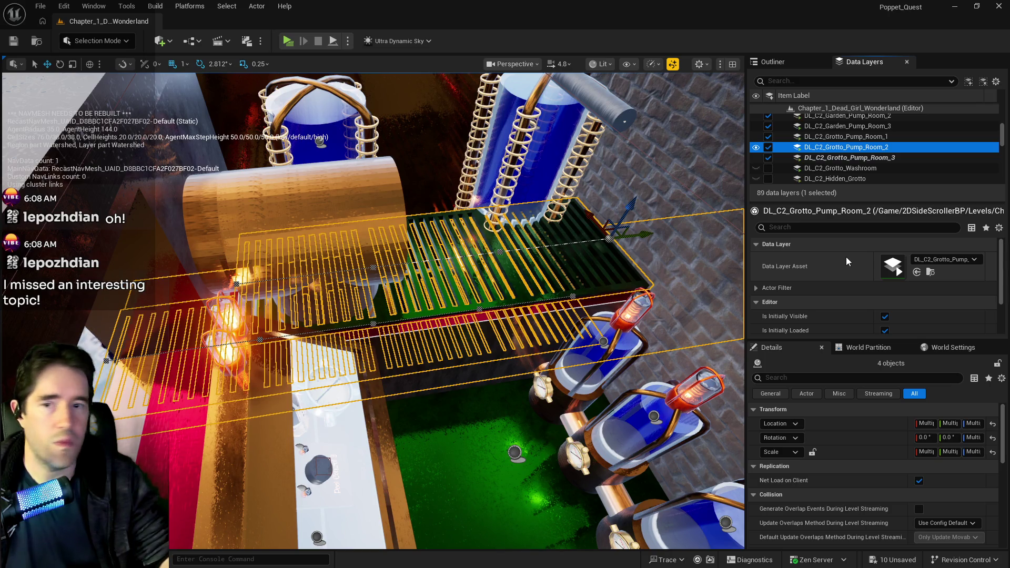
{"action": "key", "text": "f"}
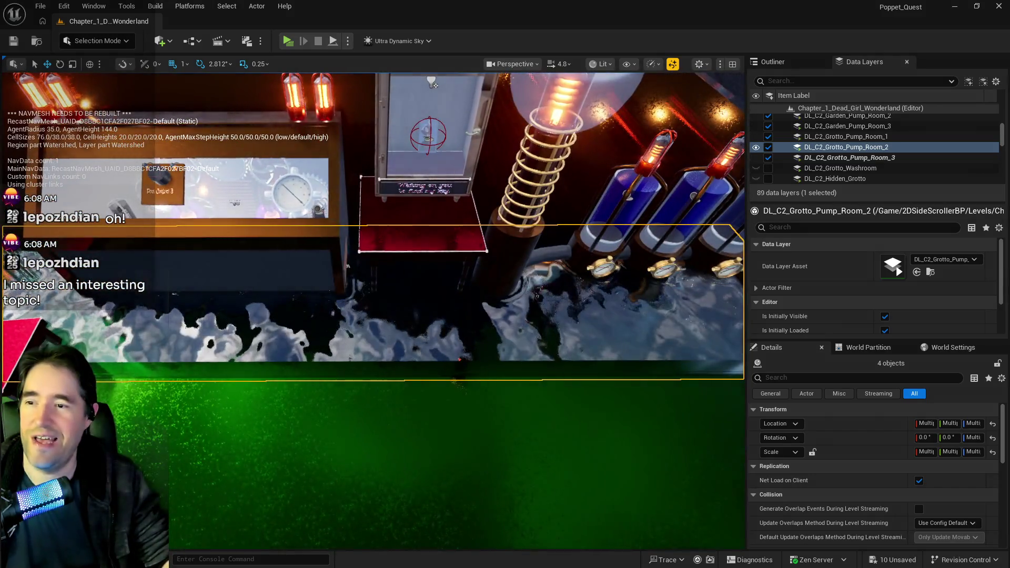
{"action": "left_click", "coordinate": [431, 82]}
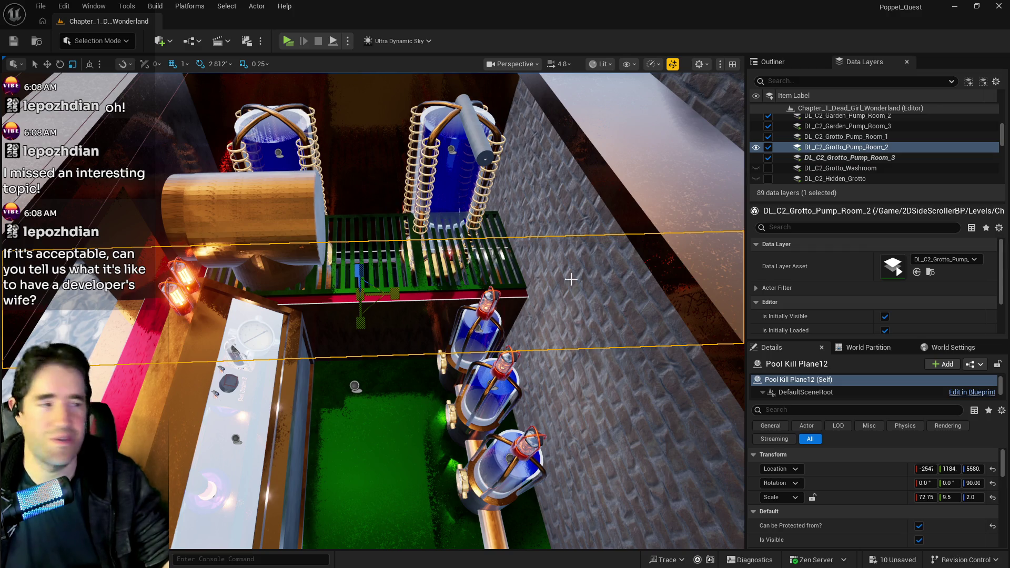
{"action": "left_click", "coordinate": [360, 296]}
{"action": "key", "text": "f"}
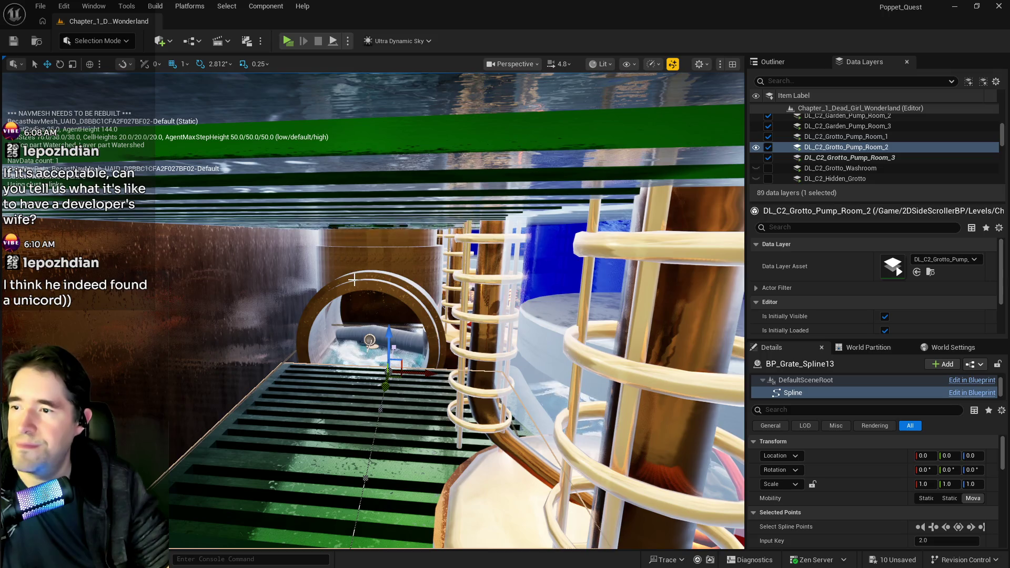
{"action": "left_click", "coordinate": [357, 285]}
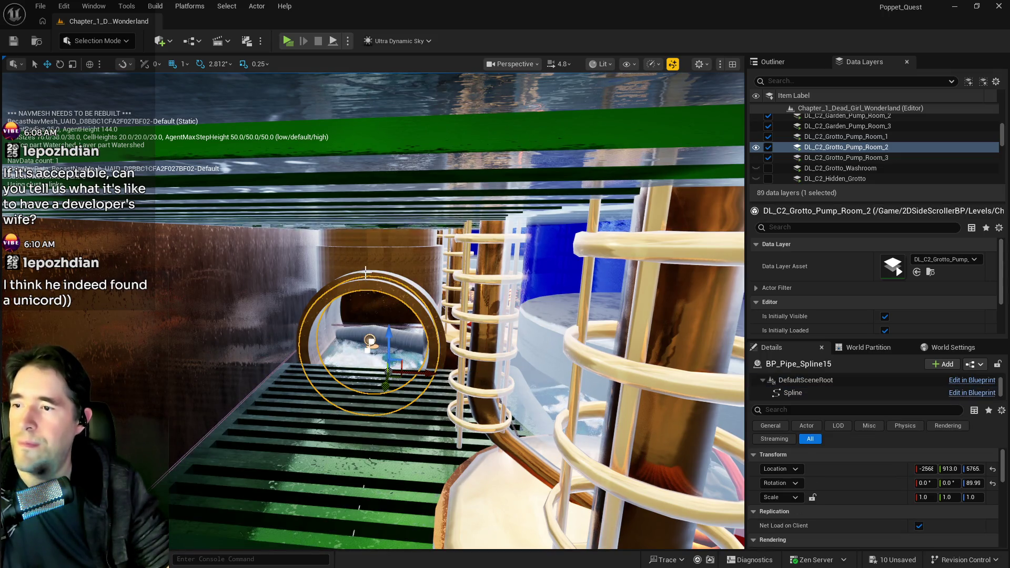
Select BP_Pipe_Spline15 and its upper section, undoing and redoing earlier moves
{"action": "left_click", "coordinate": [366, 273], "text": "ctrl"}
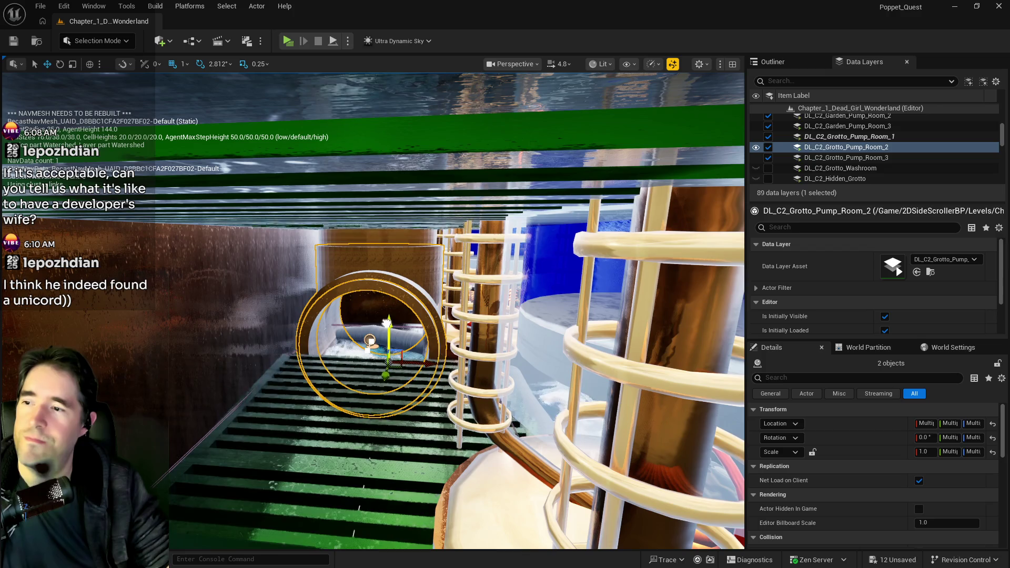
{"action": "key", "text": "ctrl+z"}
{"action": "left_click", "coordinate": [330, 294]}
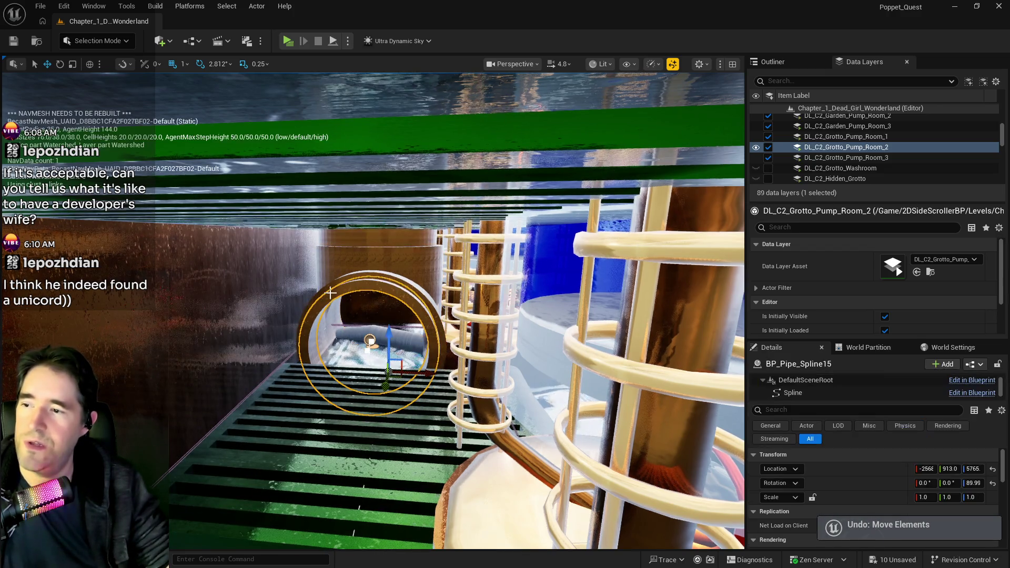
{"action": "left_click", "coordinate": [358, 308], "text": "ctrl"}
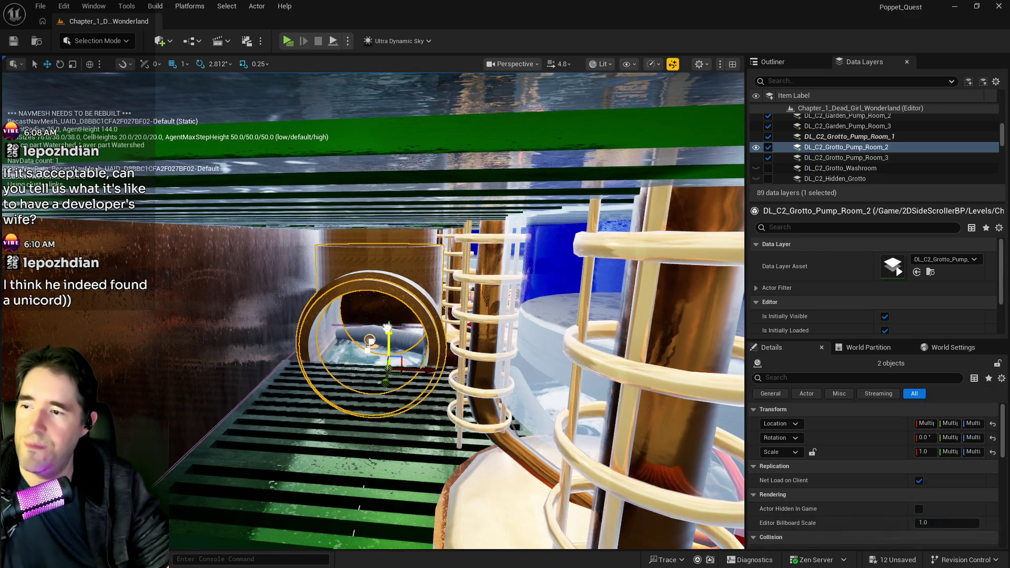
{"action": "key", "text": "ctrl+z"}
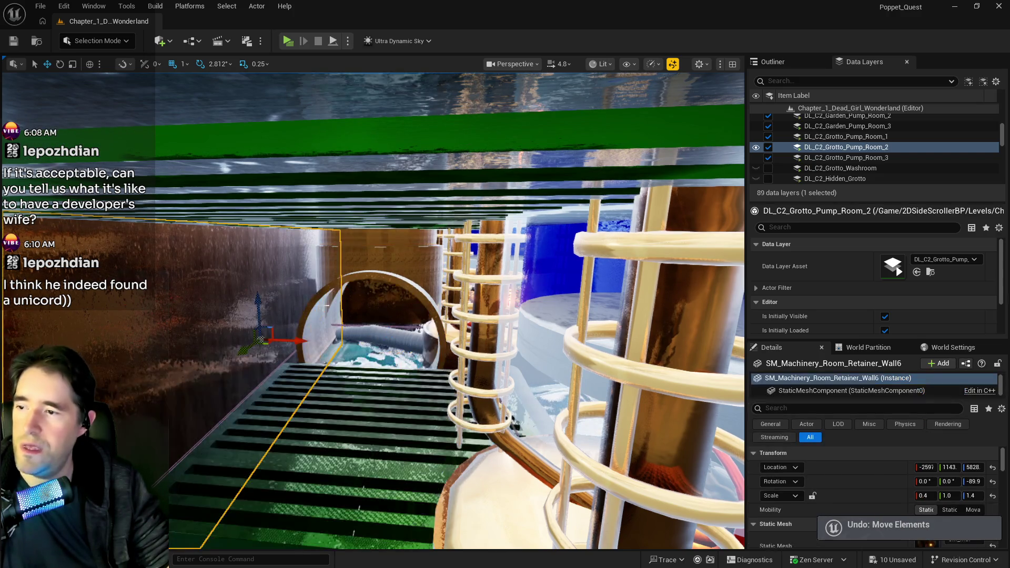
{"action": "left_click", "coordinate": [347, 279]}
{"action": "key", "text": "ctrl+y"}
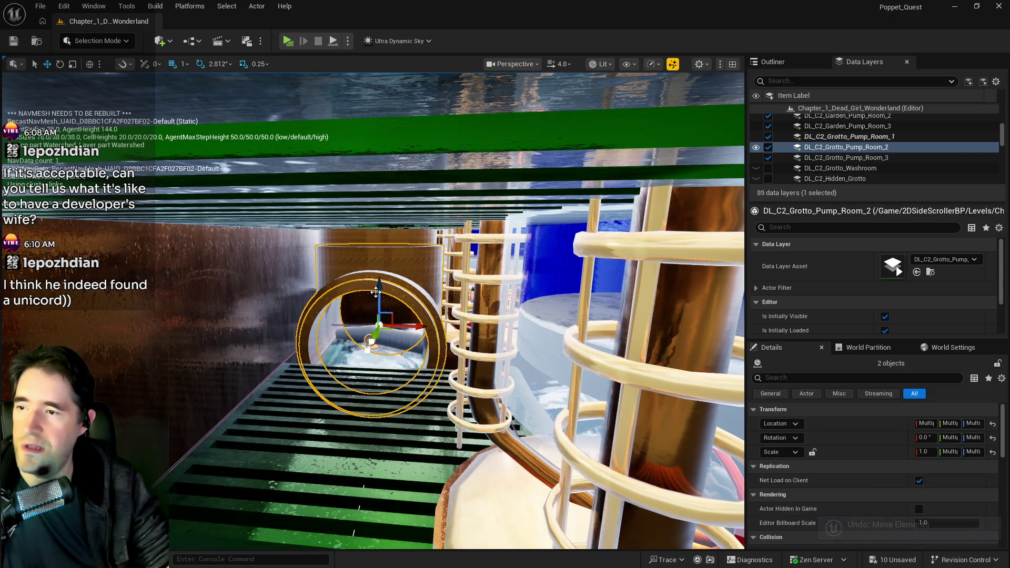
Raise the pipe ring above the grate, then lower it slightly
{"action": "left_click_drag", "start_coordinate": [379, 264], "coordinate": [384, 243]}
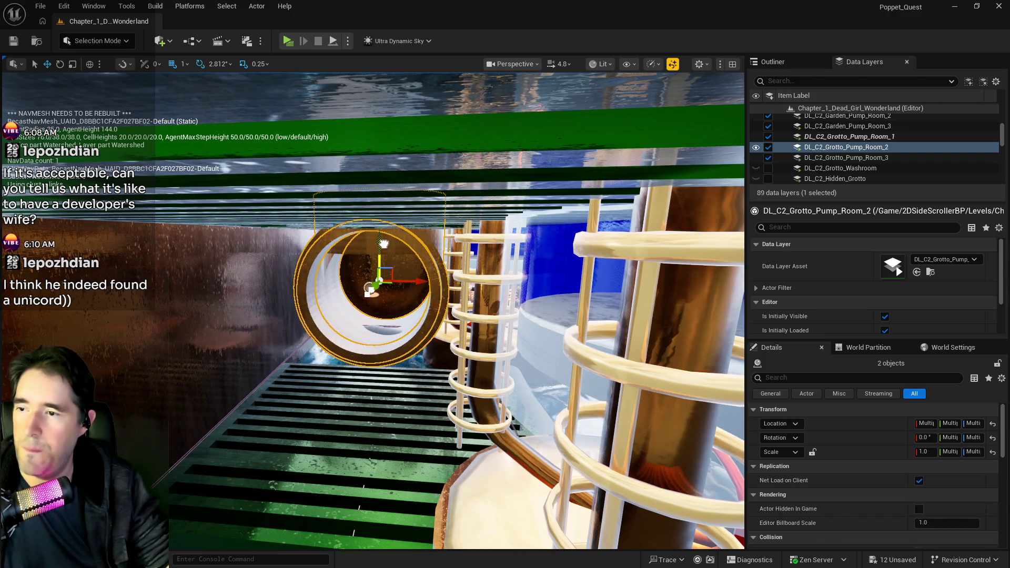
{"action": "key", "text": "f"}
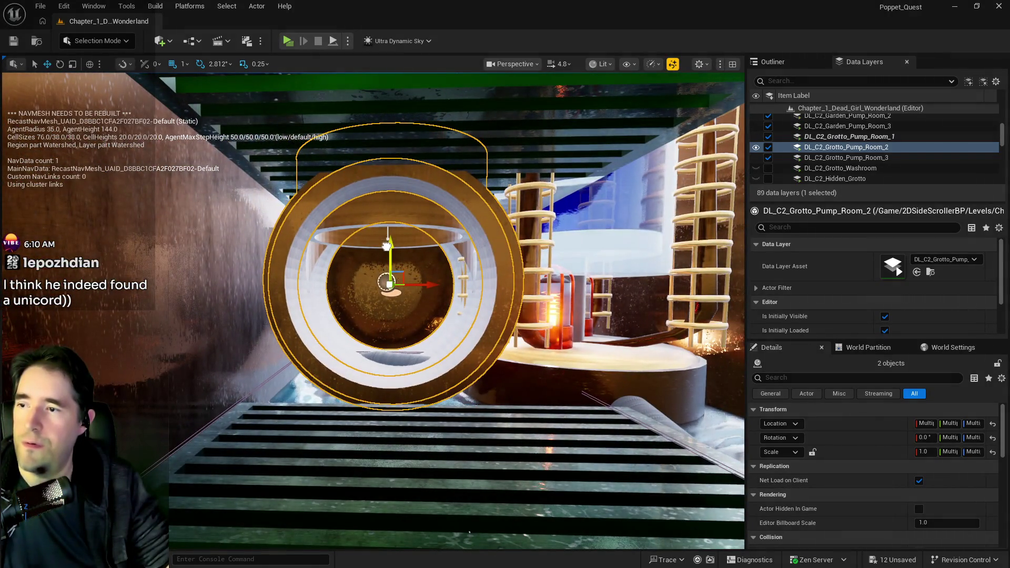
{"action": "left_click_drag", "start_coordinate": [386, 246], "coordinate": [387, 250]}
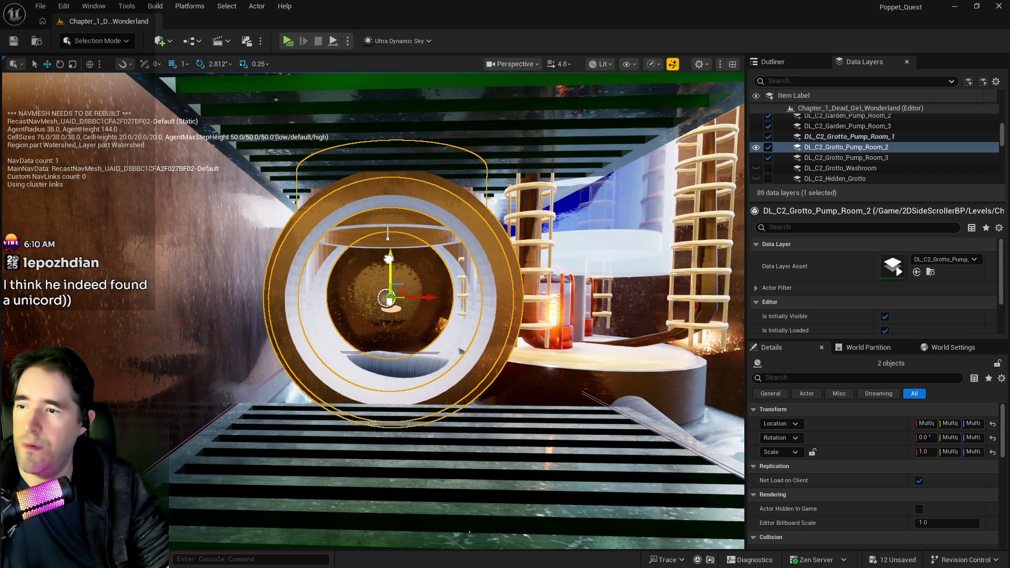
Look down the raised pipe ring and select the cord spline running through it
{"action": "scroll", "coordinate": [404, 360], "scroll_direction": "up", "scroll_amount": 10}
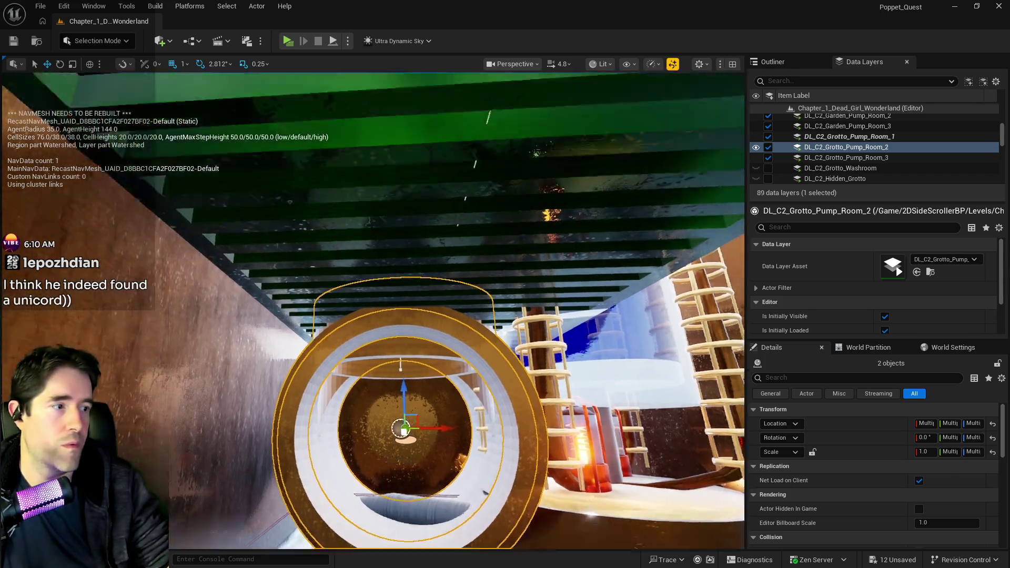
{"action": "scroll", "coordinate": [373, 311], "scroll_direction": "down", "scroll_amount": 10}
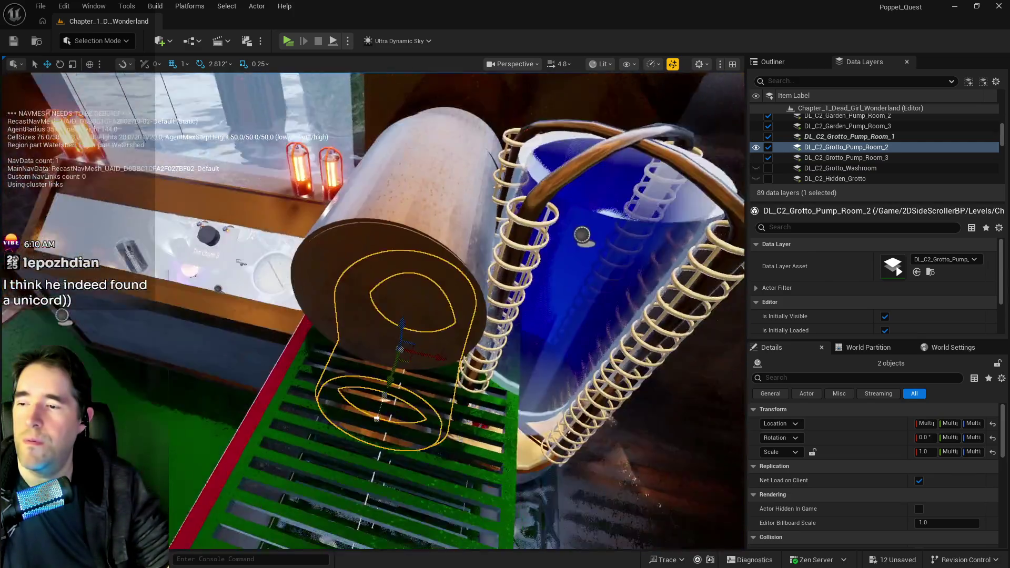
{"action": "scroll", "coordinate": [373, 311], "scroll_direction": "up", "scroll_amount": 10}
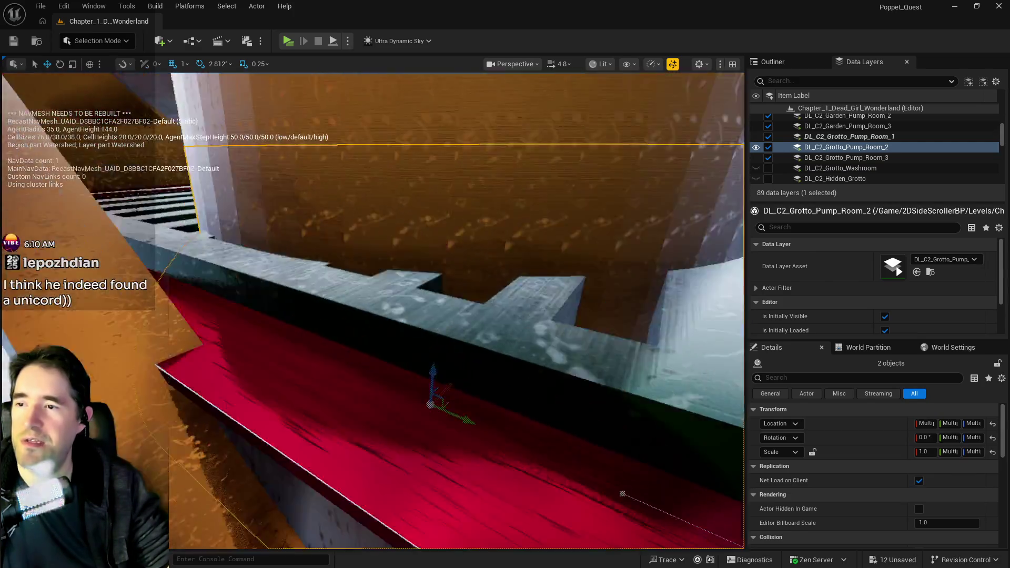
{"action": "scroll", "coordinate": [373, 310], "scroll_direction": "down", "scroll_amount": 3}
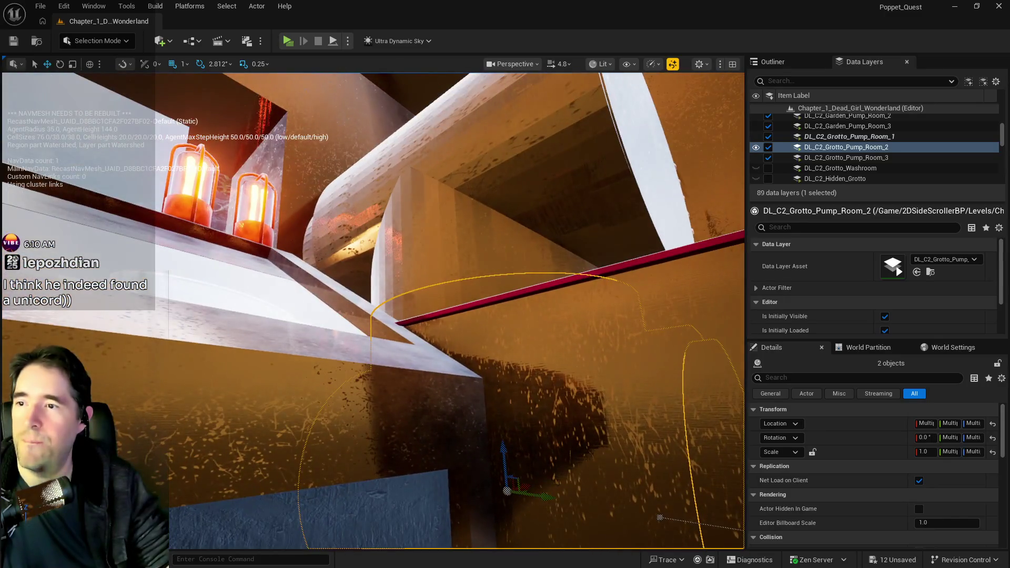
{"action": "scroll", "coordinate": [403, 370], "scroll_direction": "down", "scroll_amount": 3}
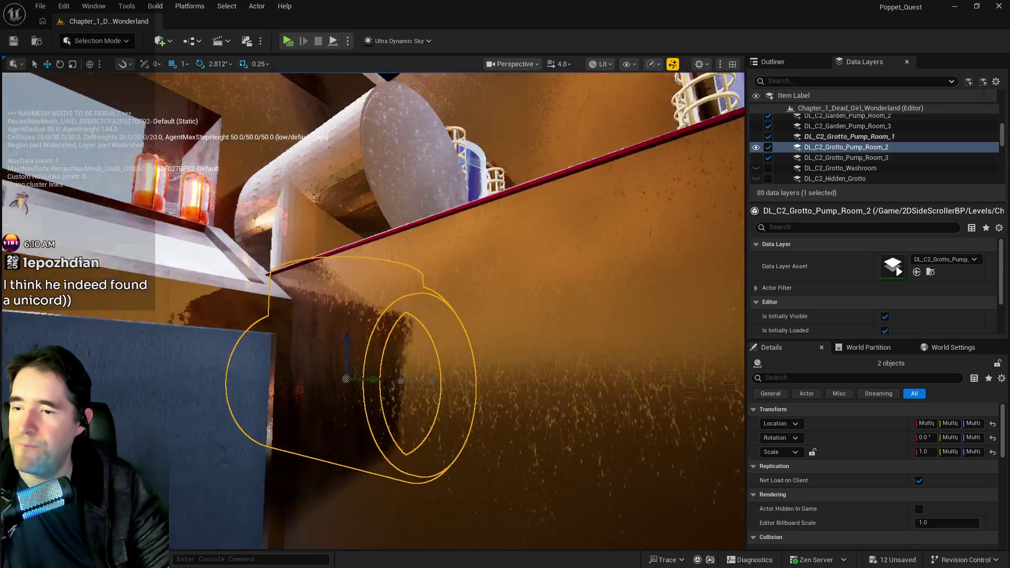
{"action": "key", "text": "f"}
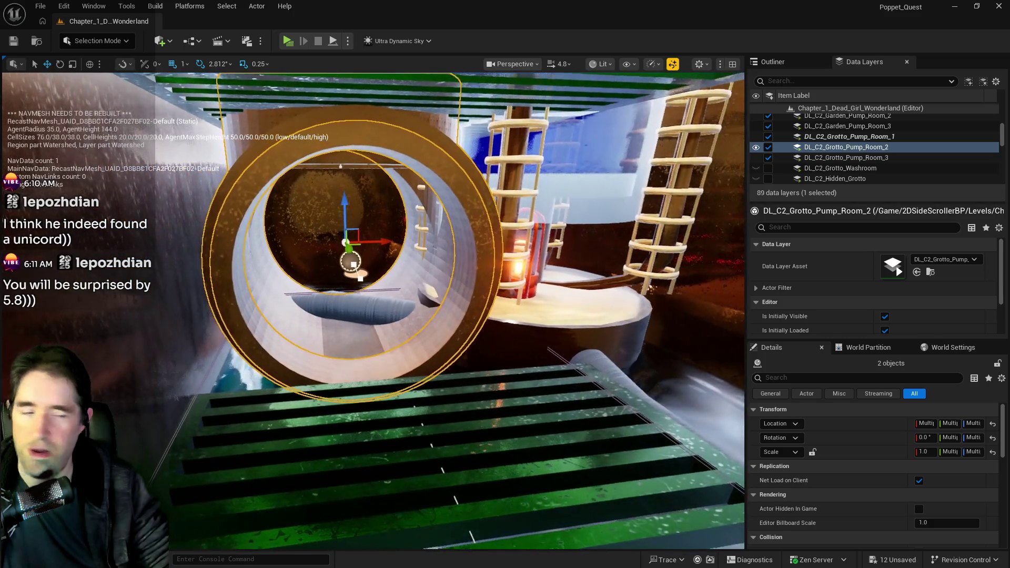
{"action": "left_click", "coordinate": [334, 310]}
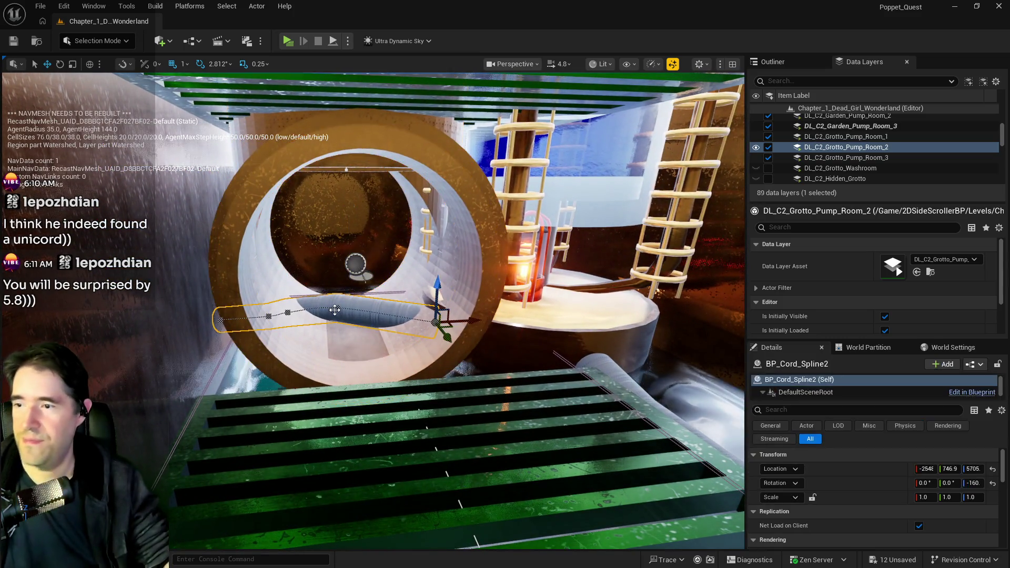
Delete BP_Cord_Spline2, restore it with undo, and select the orange BP_Pipe_Spline16 arch
{"action": "key", "text": "f"}
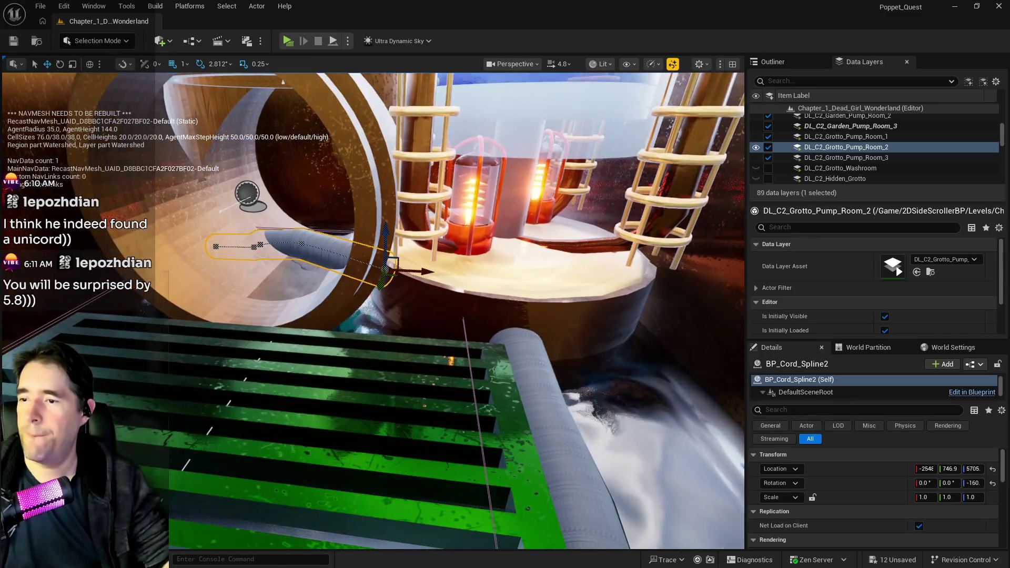
{"action": "key", "text": "Delete"}
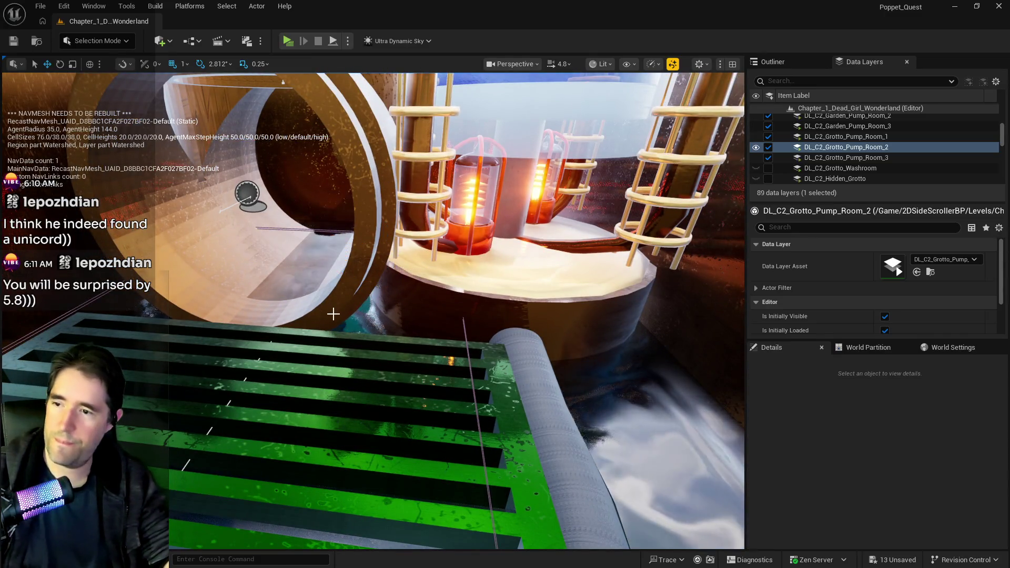
{"action": "left_click_drag", "start_coordinate": [430, 344], "coordinate": [431, 344]}
{"action": "key", "text": "ctrl+z"}
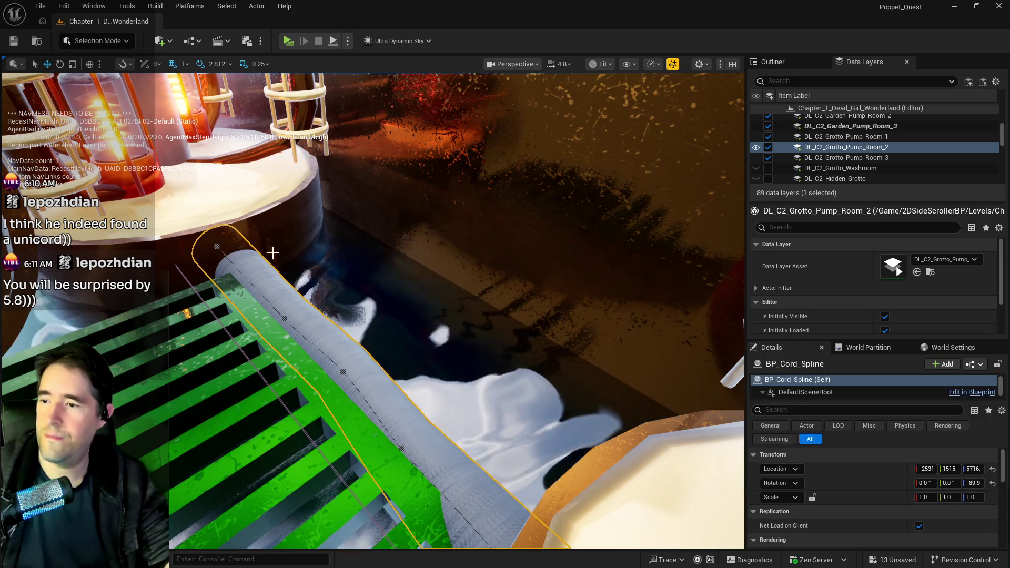
{"action": "left_click_drag", "start_coordinate": [443, 394], "coordinate": [444, 393]}
{"action": "mouse_move", "coordinate": [401, 248]}
{"action": "left_mouse_down"}
{"action": "mouse_move", "coordinate": [441, 232]}
{"action": "mouse_move", "coordinate": [441, 248]}
{"action": "mouse_move", "coordinate": [410, 250]}
{"action": "mouse_move", "coordinate": [411, 227]}
{"action": "left_mouse_up"}
{"action": "left_click", "coordinate": [401, 248]}
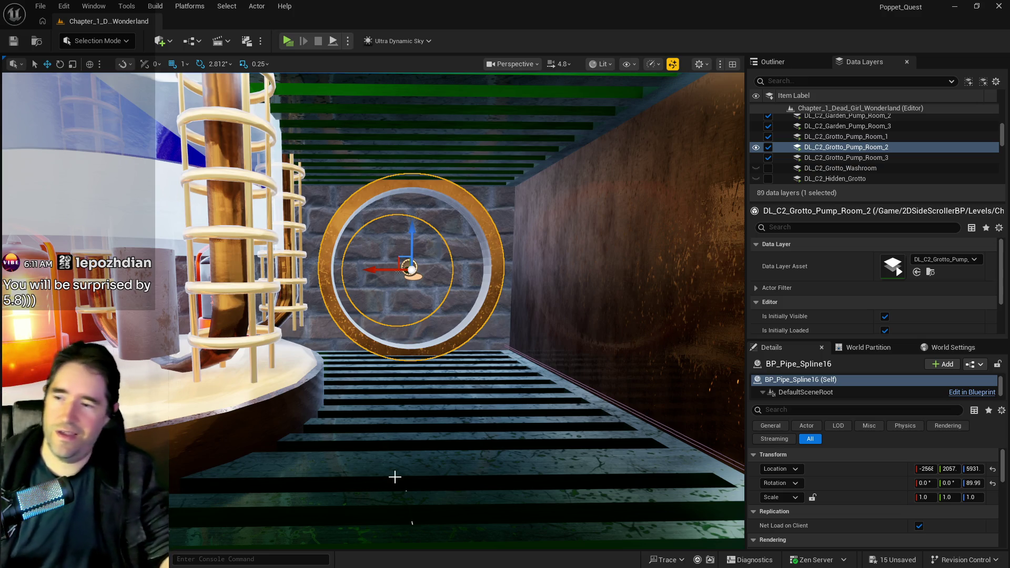
Select the BP_Grate_Spline14 grate walkway and reposition one of its spline points
{"action": "mouse_move", "coordinate": [610, 441]}
{"action": "left_mouse_down"}
{"action": "mouse_move", "coordinate": [610, 399]}
{"action": "mouse_move", "coordinate": [211, 327]}
{"action": "left_mouse_up"}
{"action": "left_click", "coordinate": [305, 214]}
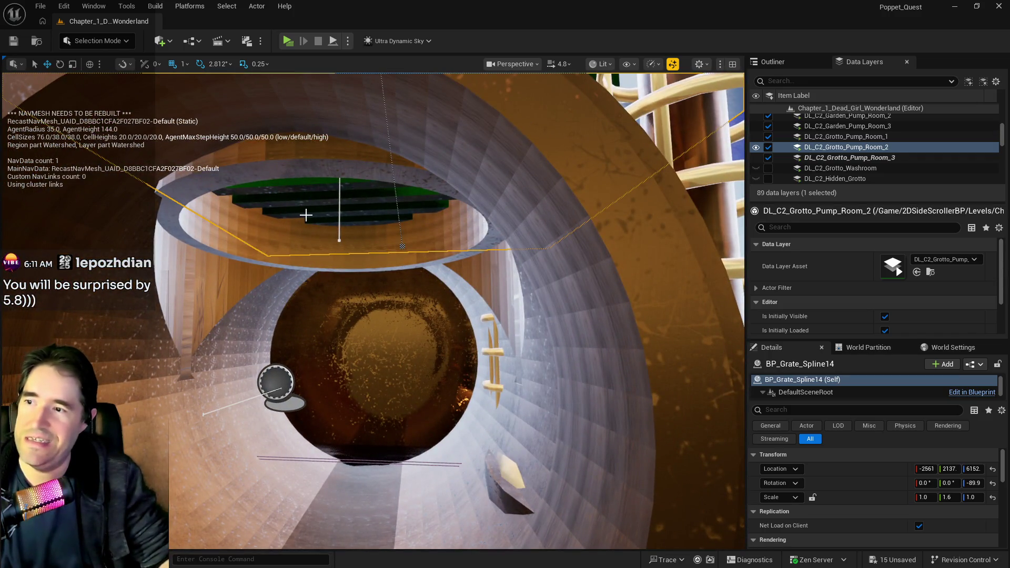
{"action": "key", "text": "f"}
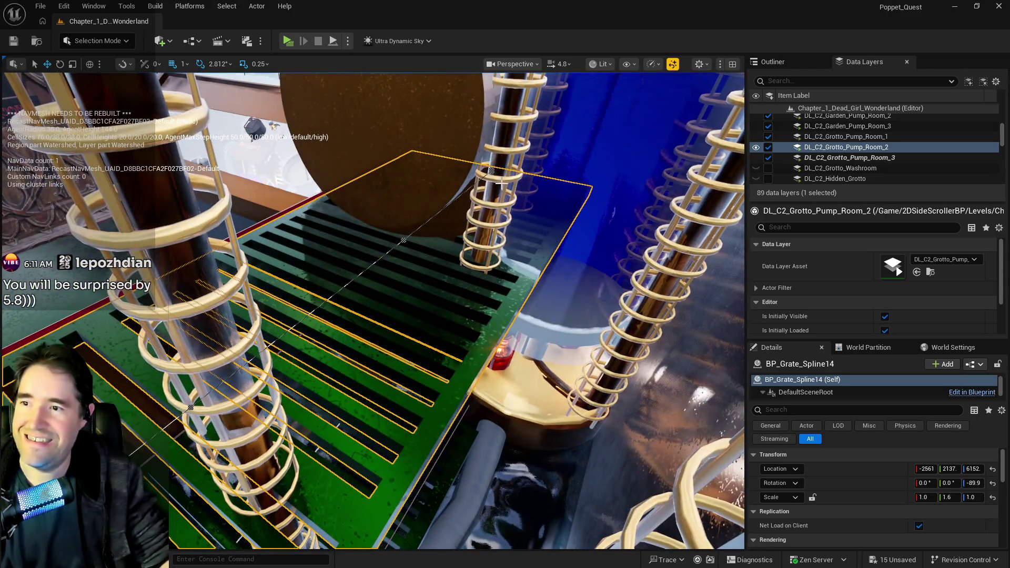
{"action": "left_click", "coordinate": [491, 167]}
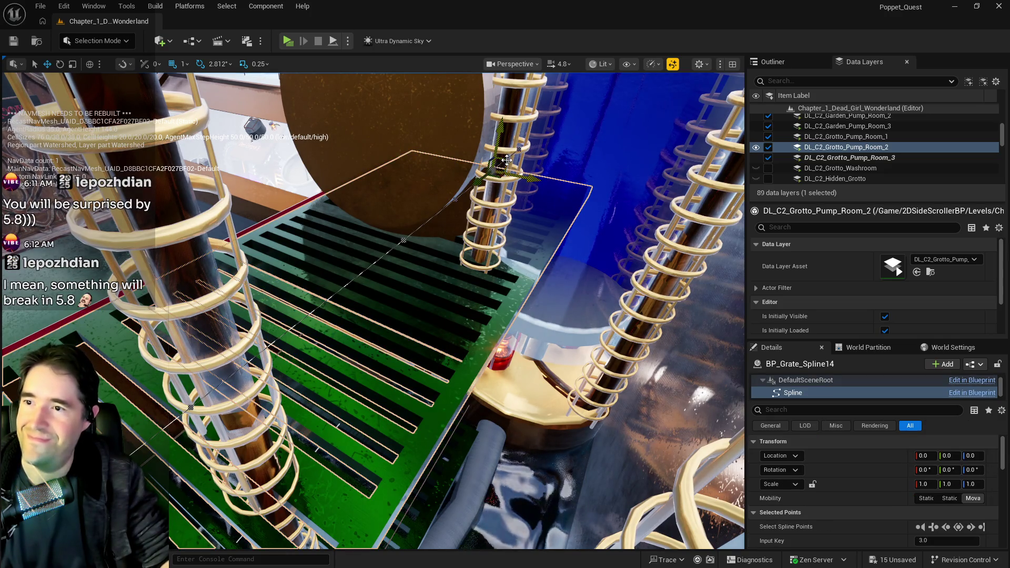
{"action": "left_click_drag", "start_coordinate": [480, 183], "coordinate": [471, 194]}
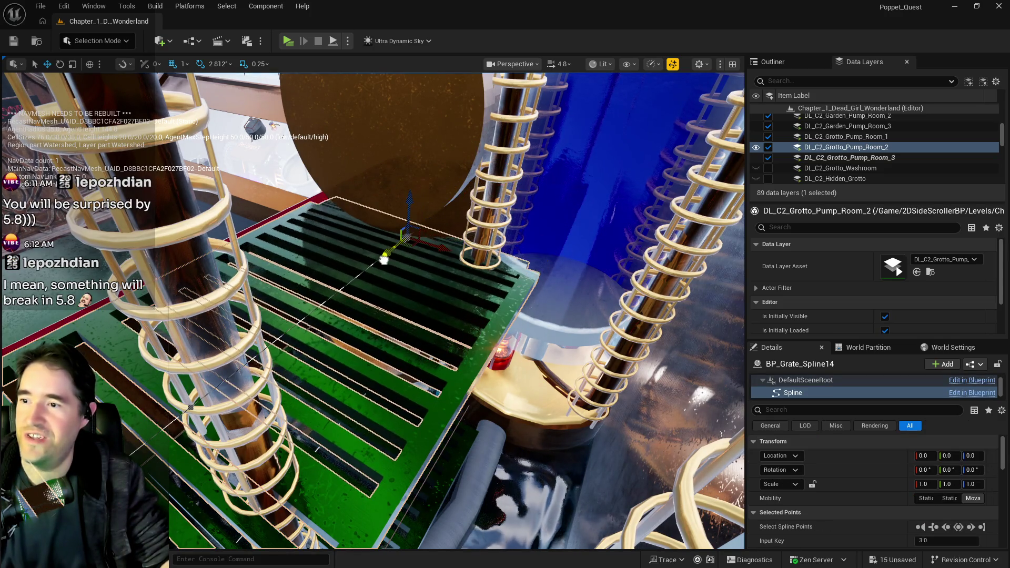
{"action": "left_click_drag", "start_coordinate": [400, 250], "coordinate": [423, 236]}
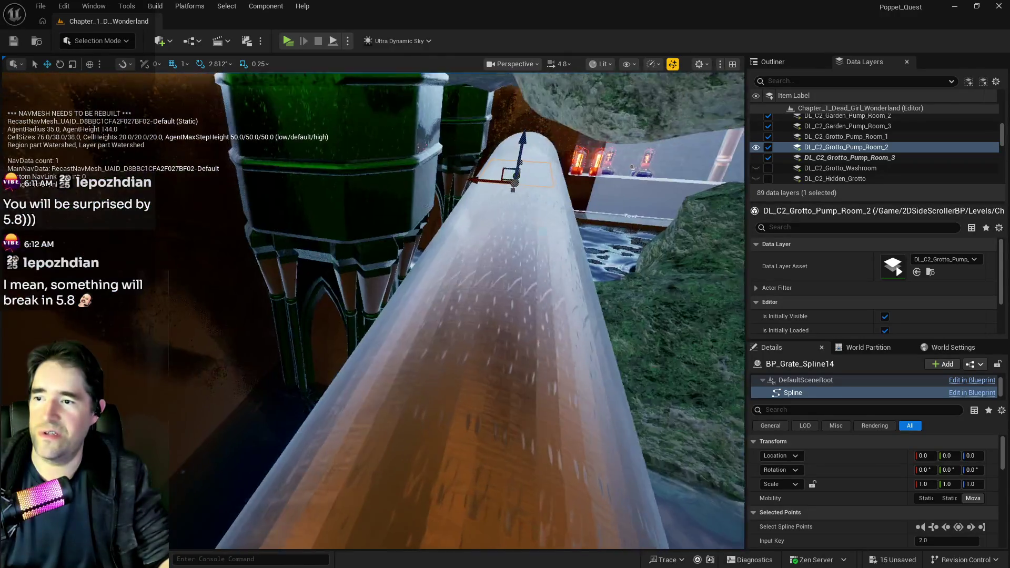
Fly past the green pillar and gear, then frame the grate spline from the side
{"action": "key", "text": "a"}
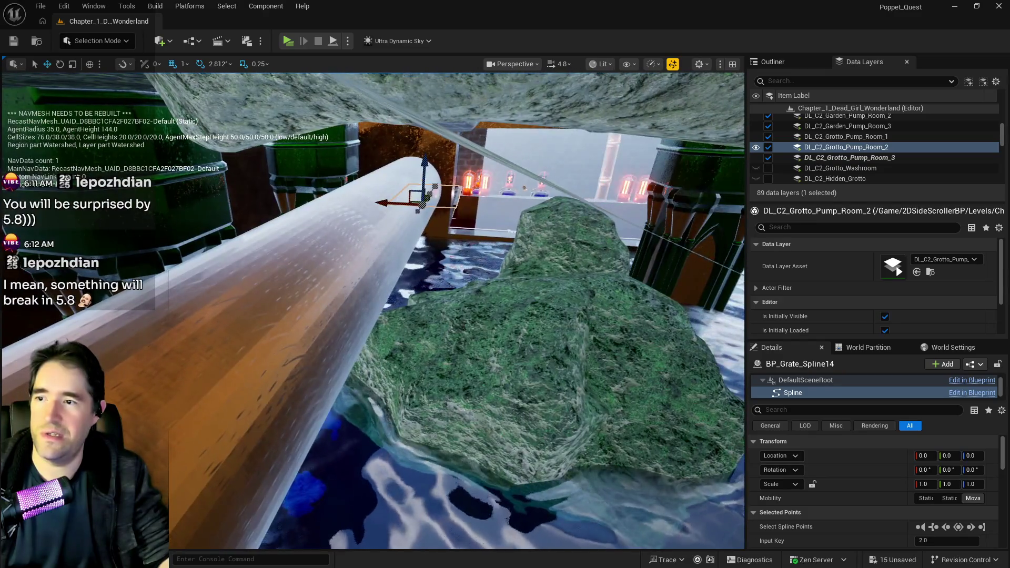
{"action": "key", "text": "w"}
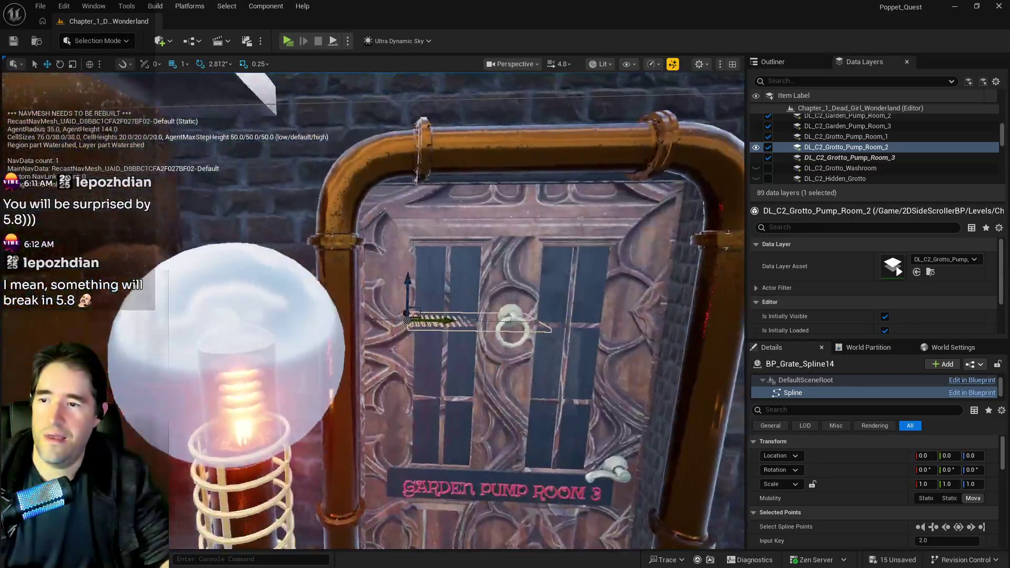
{"action": "key", "text": "s"}
{"action": "key", "text": "w"}
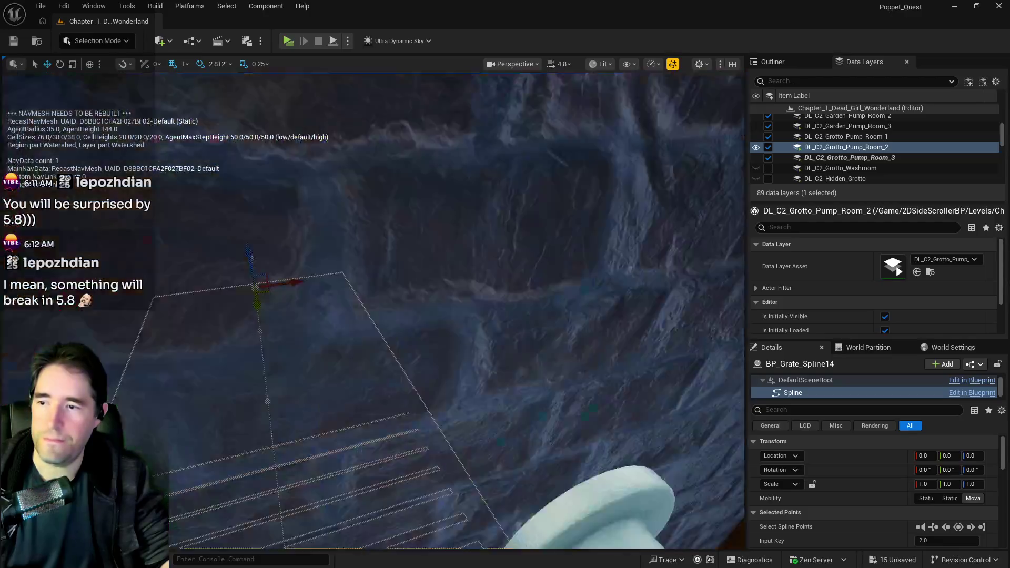
{"action": "key", "text": "w"}
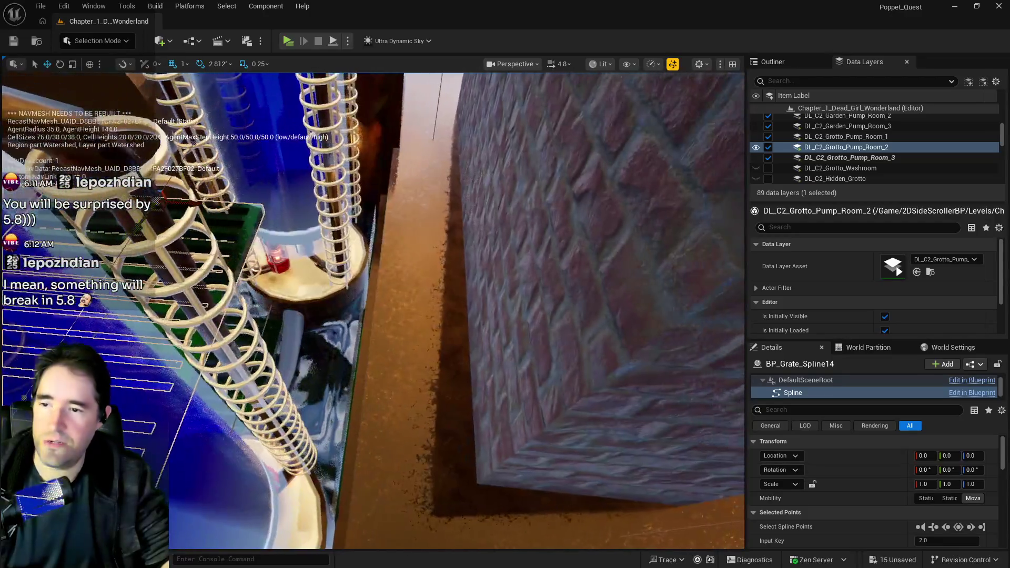
{"action": "key", "text": "f"}
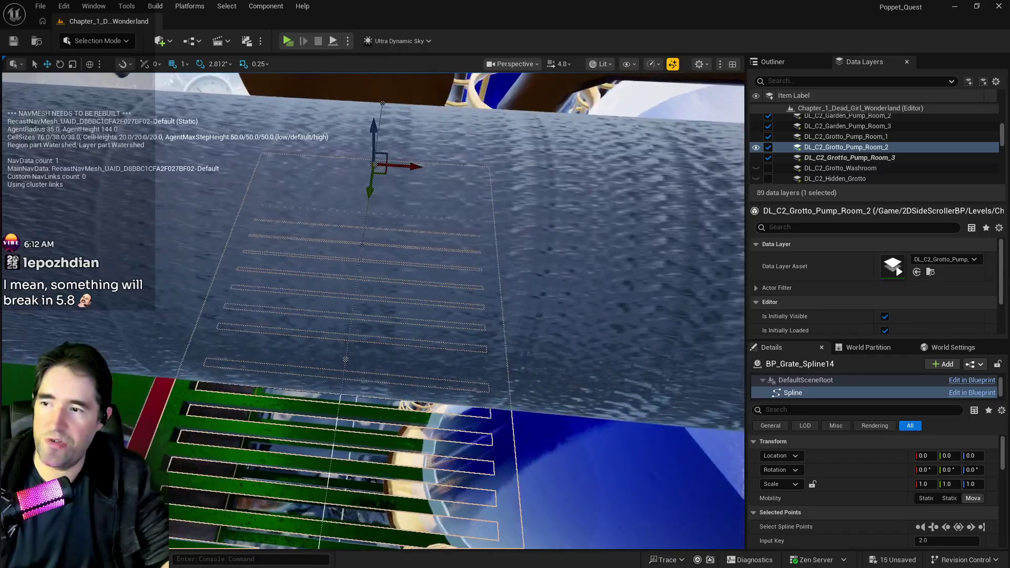
{"action": "key", "text": "s"}
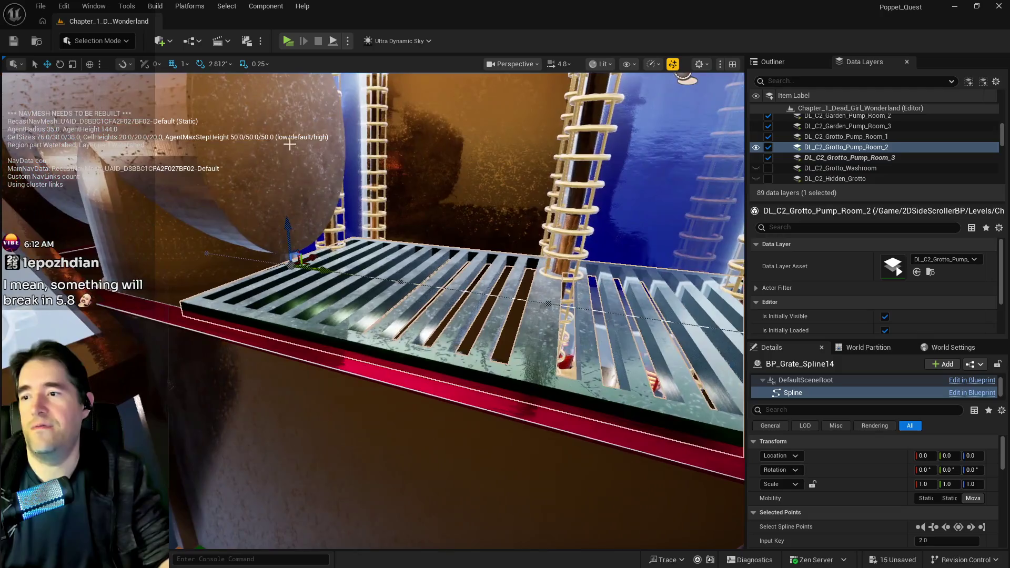
Select the pipe cap beside the grate and frame it, then pull back along the pipe
{"action": "left_click", "coordinate": [248, 164]}
{"action": "left_click", "coordinate": [142, 196], "text": "ctrl"}
{"action": "left_click", "coordinate": [137, 218]}
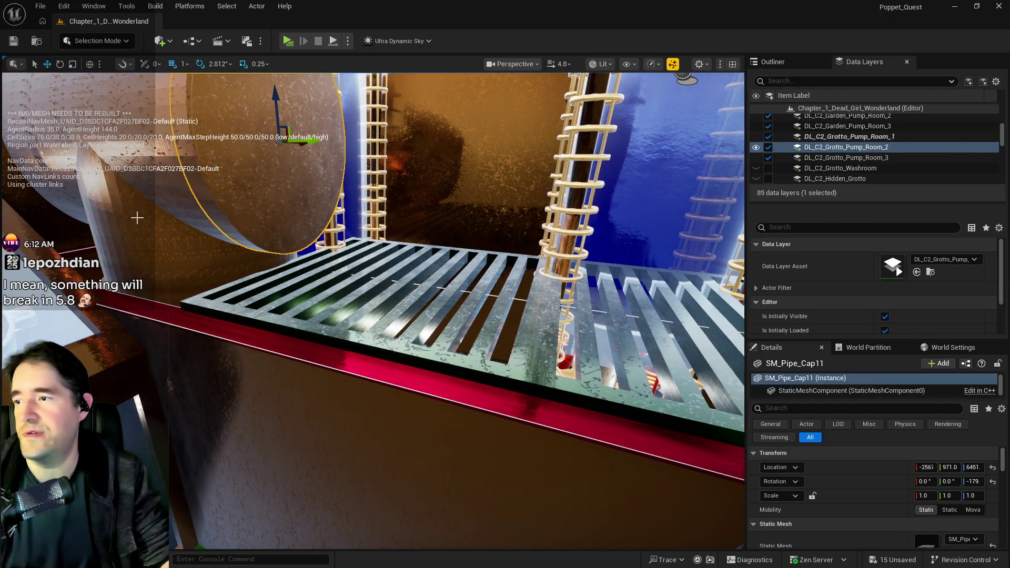
{"action": "key", "text": "f"}
{"action": "key", "text": "s"}
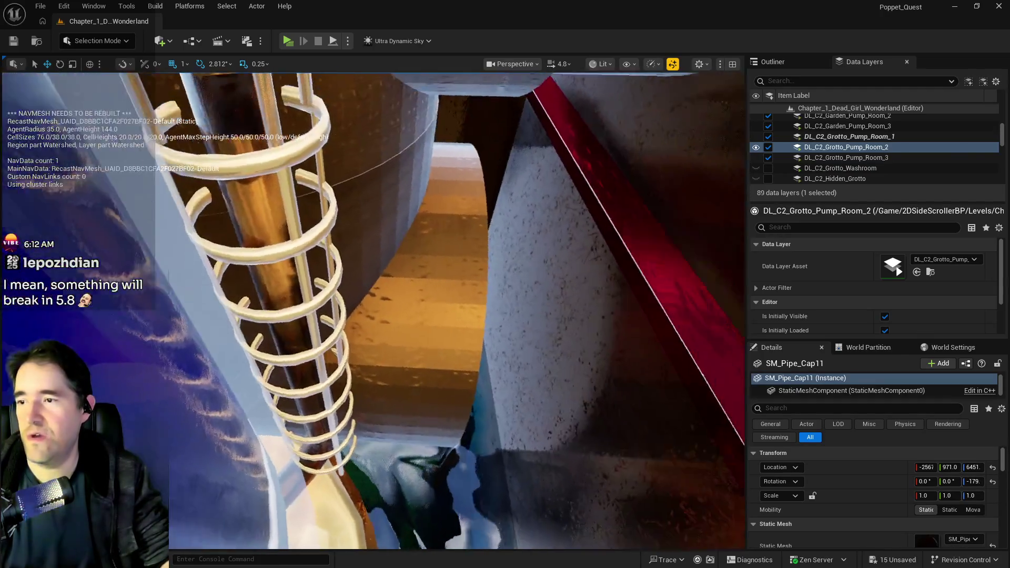
{"action": "key", "text": "s"}
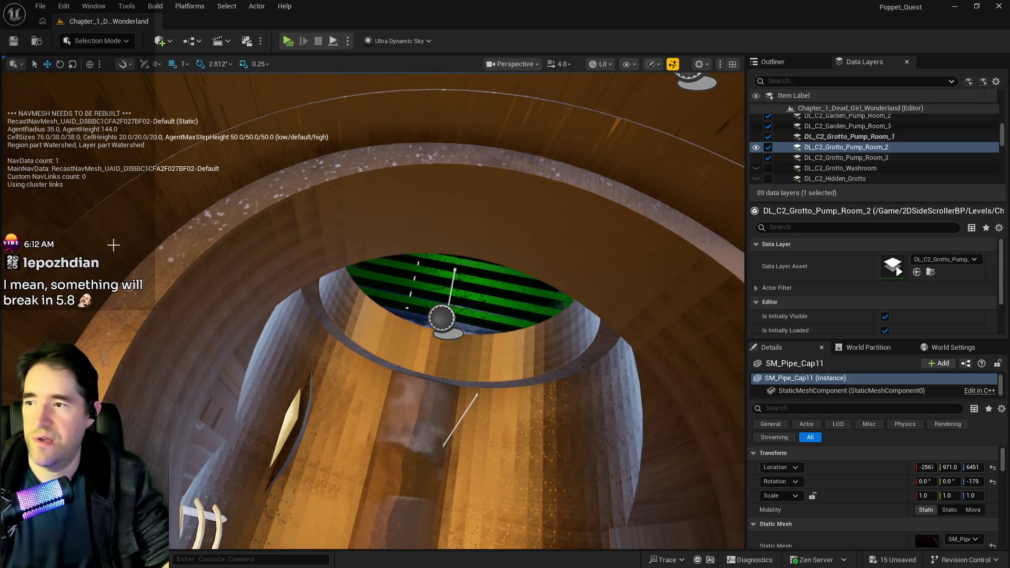
Frame SM_Pipe_3_Way18 and lower it from Z 5891 to 5877
{"action": "left_click", "coordinate": [182, 280]}
{"action": "key", "text": "Up"}
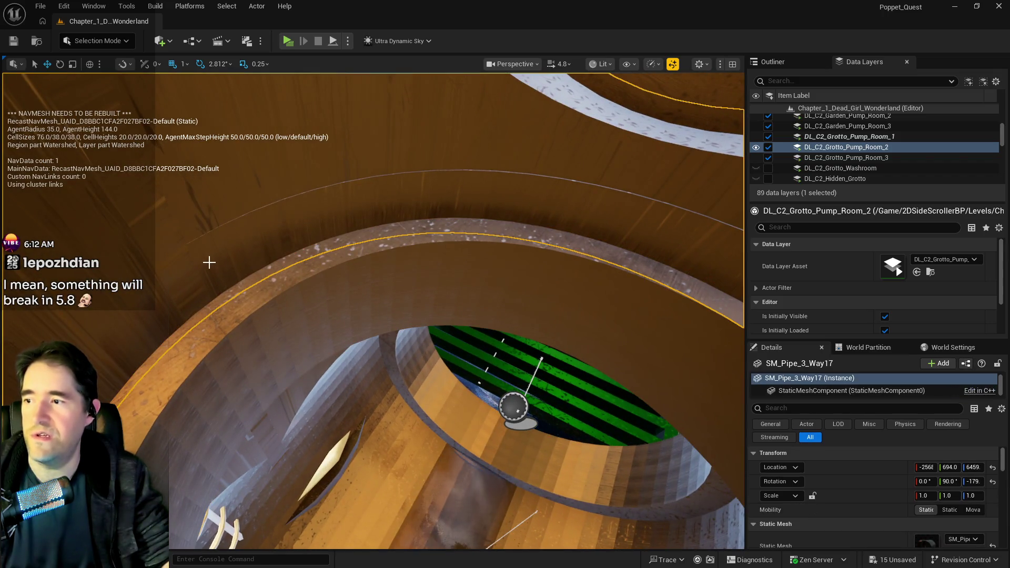
{"action": "right_click", "coordinate": [213, 186]}
{"action": "left_click", "coordinate": [229, 329]}
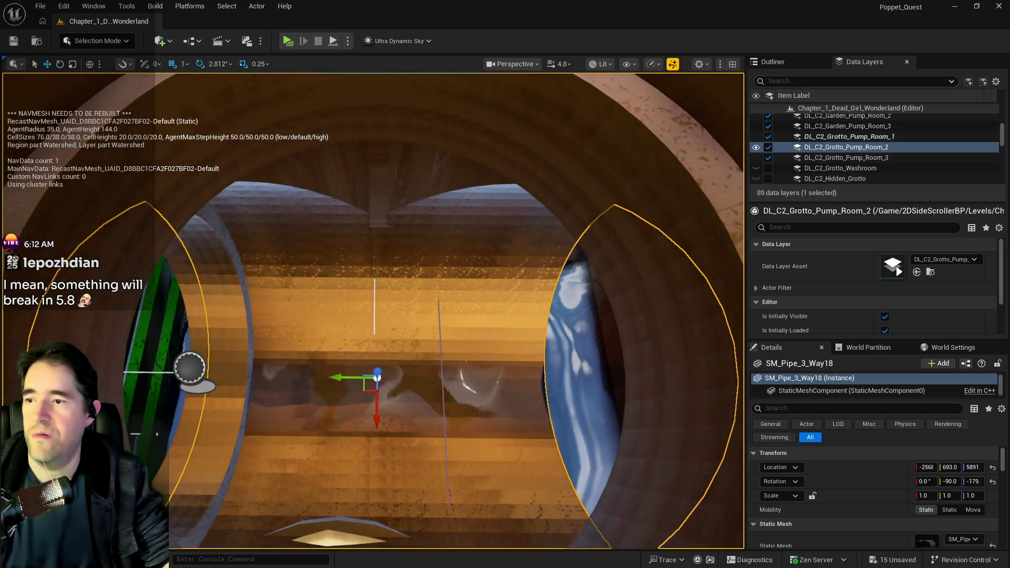
{"action": "mouse_move", "coordinate": [373, 311]}
{"action": "left_mouse_down"}
{"action": "mouse_move", "coordinate": [368, 295]}
{"action": "mouse_move", "coordinate": [373, 315]}
{"action": "mouse_move", "coordinate": [379, 294]}
{"action": "mouse_move", "coordinate": [373, 326]}
{"action": "mouse_move", "coordinate": [368, 305]}
{"action": "mouse_move", "coordinate": [363, 315]}
{"action": "mouse_move", "coordinate": [373, 315]}
{"action": "mouse_move", "coordinate": [374, 291]}
{"action": "left_mouse_up"}
{"action": "left_click_drag", "start_coordinate": [449, 286], "coordinate": [449, 299]}
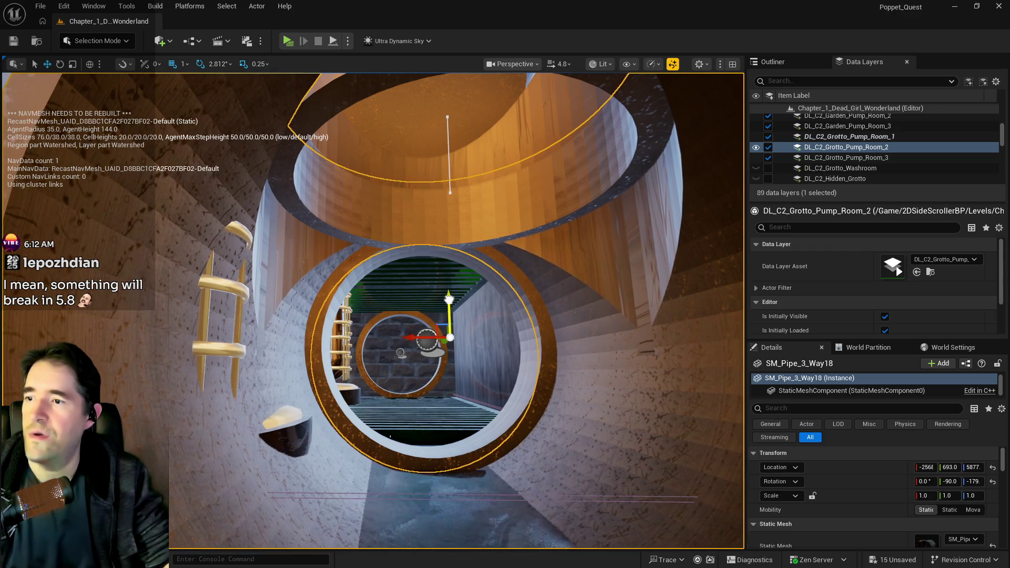
Select the upper pipe's lower-end spline point and focus the view on it
{"action": "left_click", "coordinate": [441, 239]}
{"action": "key", "text": "f"}
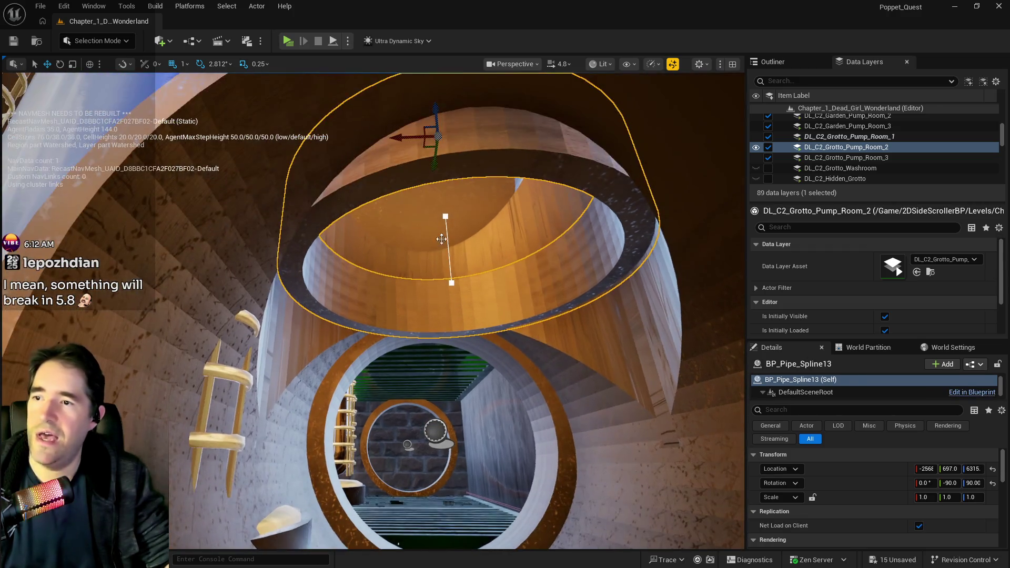
{"action": "left_click", "coordinate": [451, 282]}
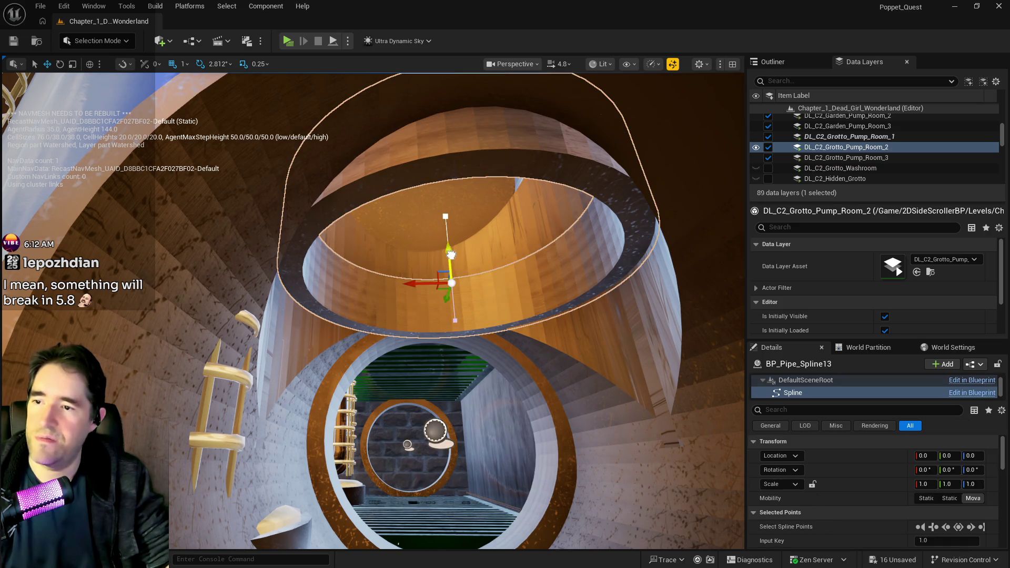
{"action": "key", "text": "f"}
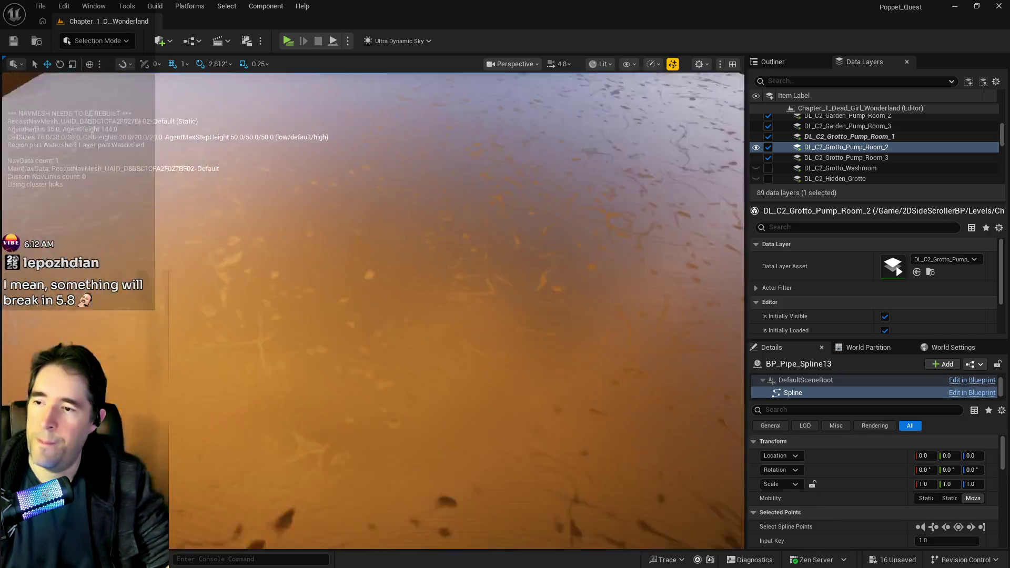
{"action": "scroll", "coordinate": [452, 310], "scroll_direction": "down", "scroll_amount": 10}
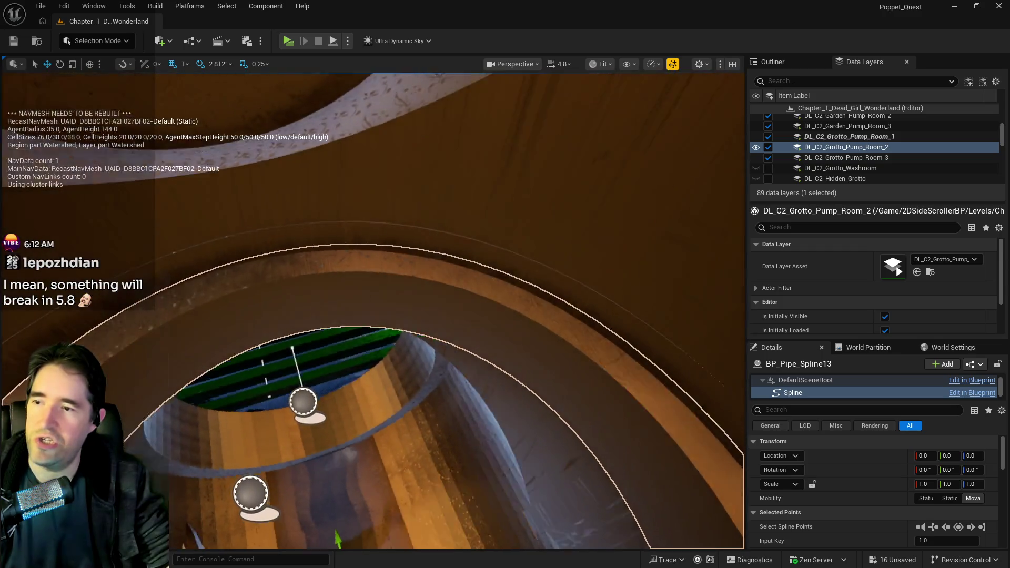
{"action": "scroll", "coordinate": [452, 311], "scroll_direction": "up", "scroll_amount": 5}
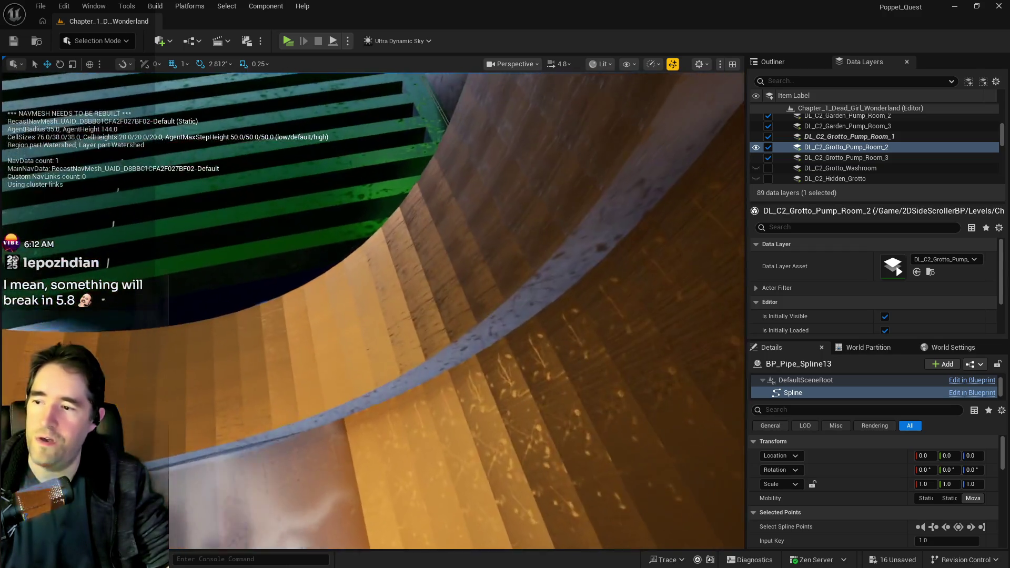
{"action": "scroll", "coordinate": [372, 310], "scroll_direction": "down", "scroll_amount": 5}
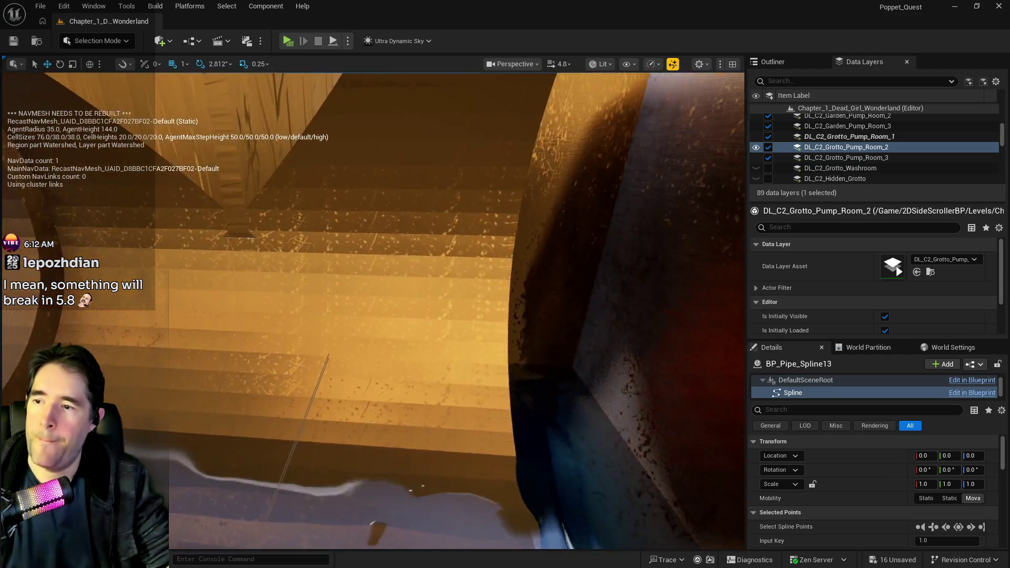
{"action": "scroll", "coordinate": [373, 310], "scroll_direction": "down", "scroll_amount": 8}
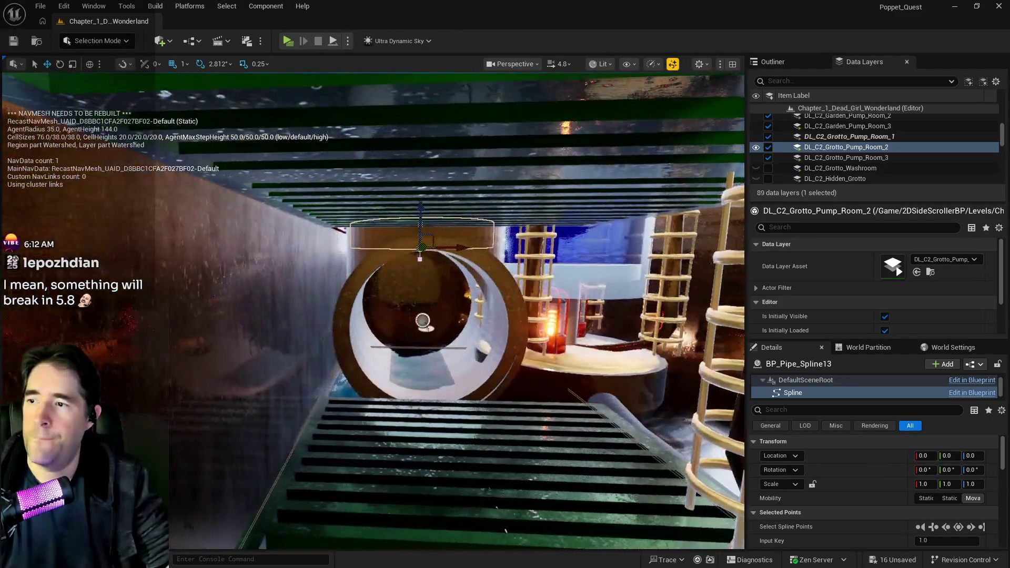
Undo a stray move, then raise BP_Pipe_Spline15 and the junction together to Z 5906
{"action": "left_click", "coordinate": [363, 285]}
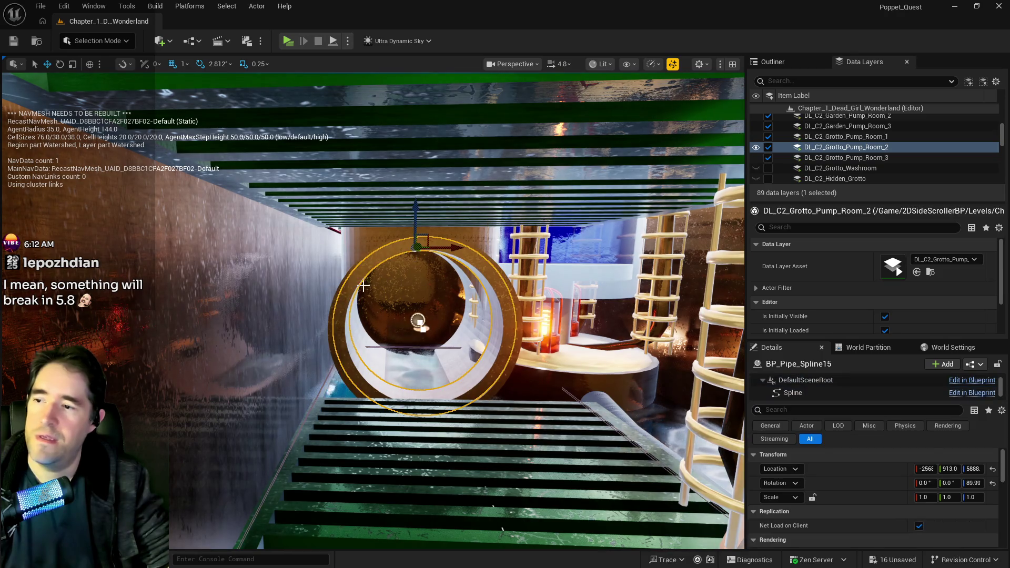
{"action": "left_click", "coordinate": [329, 306], "text": "ctrl"}
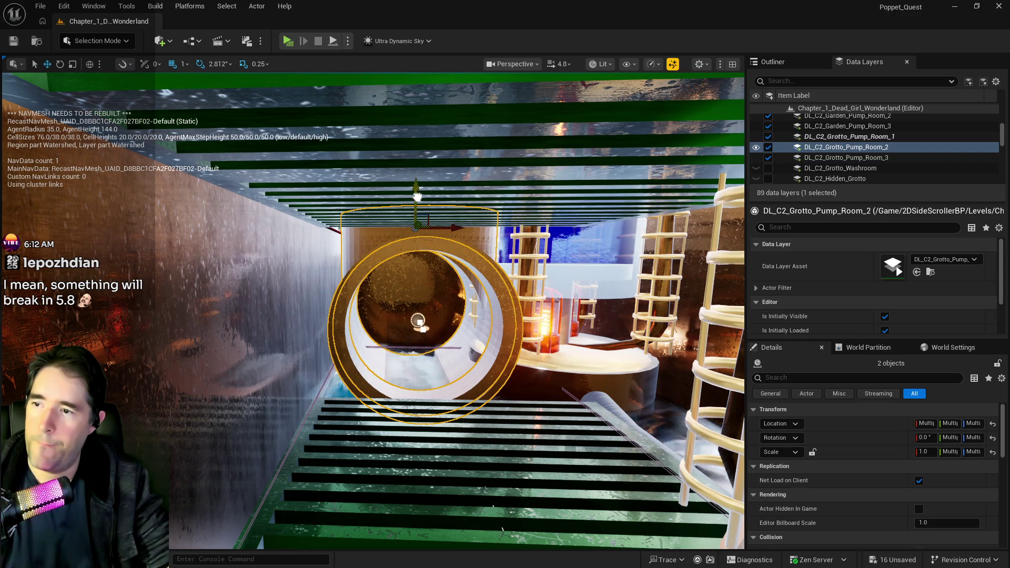
{"action": "key", "text": "ctrl+z"}
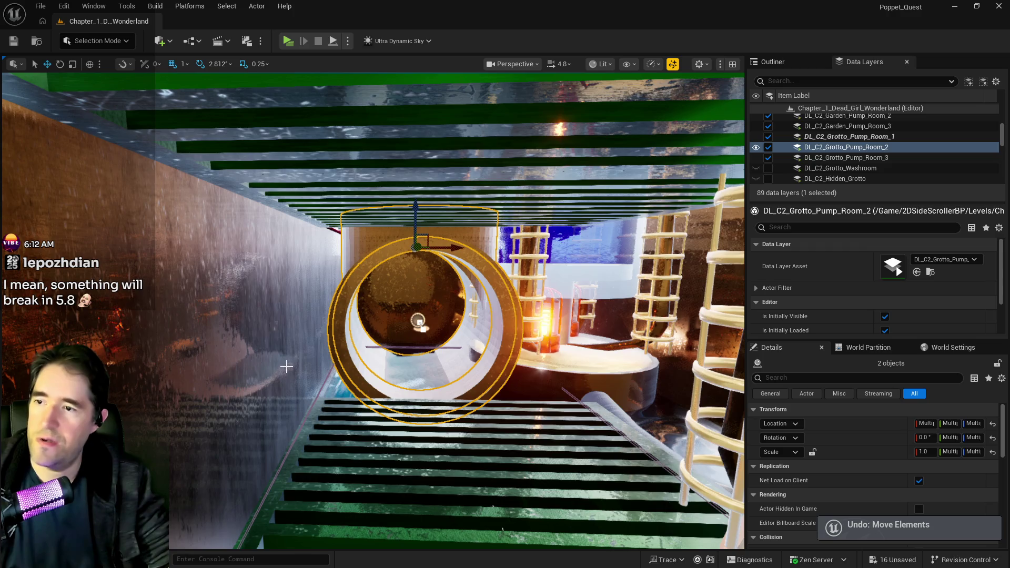
{"action": "left_click", "coordinate": [341, 351]}
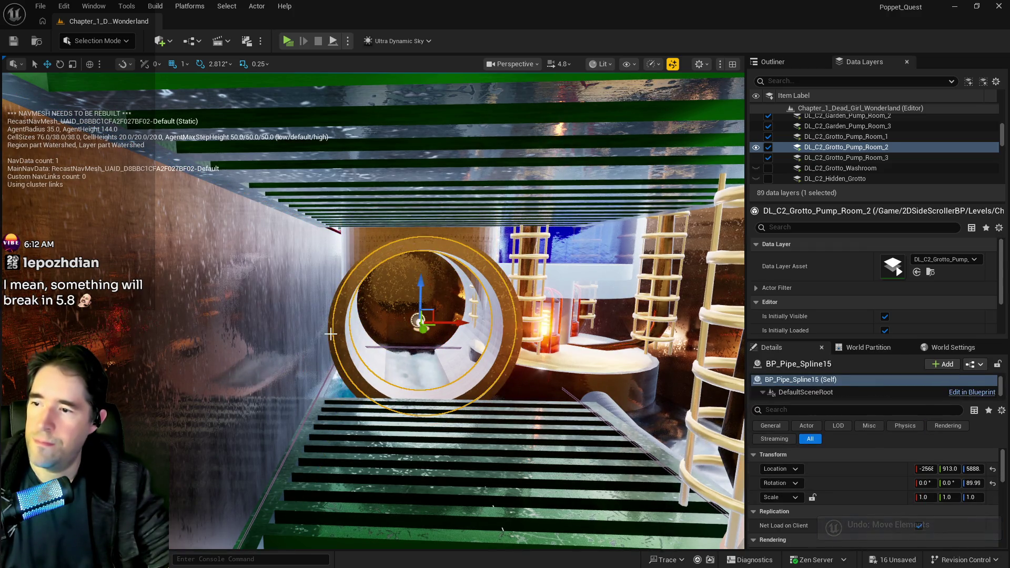
{"action": "left_click", "coordinate": [331, 334], "text": "ctrl"}
{"action": "left_click_drag", "start_coordinate": [420, 286], "coordinate": [423, 271]}
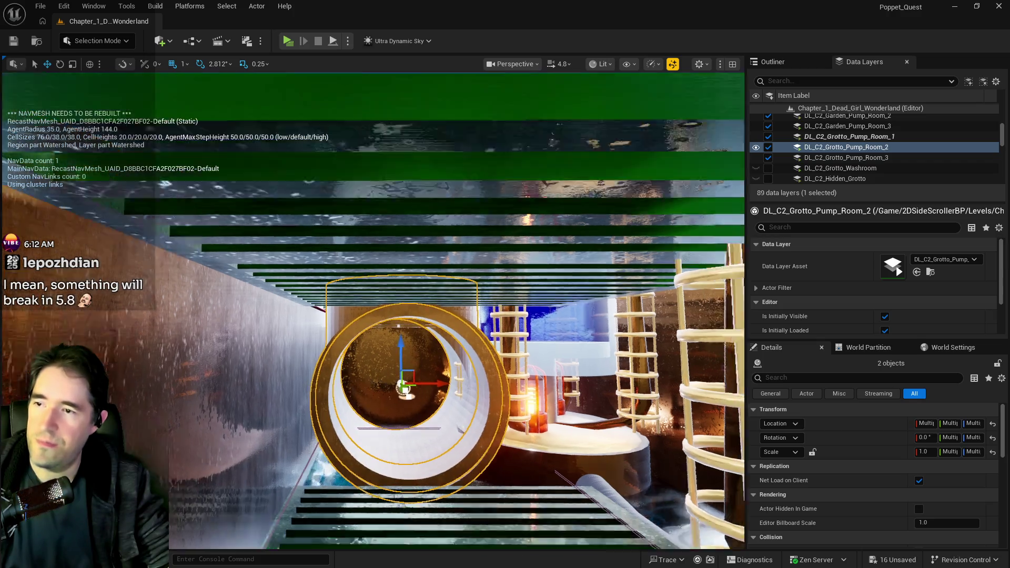
{"action": "mouse_move", "coordinate": [418, 311]}
{"action": "left_mouse_down"}
{"action": "mouse_move", "coordinate": [401, 430]}
{"action": "mouse_move", "coordinate": [360, 292]}
{"action": "mouse_move", "coordinate": [334, 463]}
{"action": "left_mouse_up"}
{"action": "left_click", "coordinate": [355, 295]}
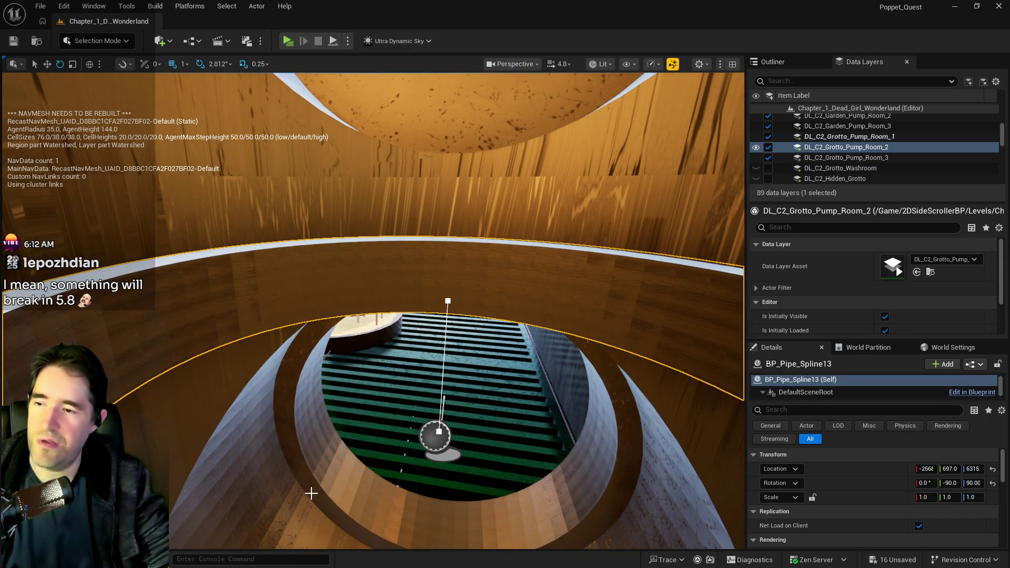
{"action": "left_click", "coordinate": [256, 368]}
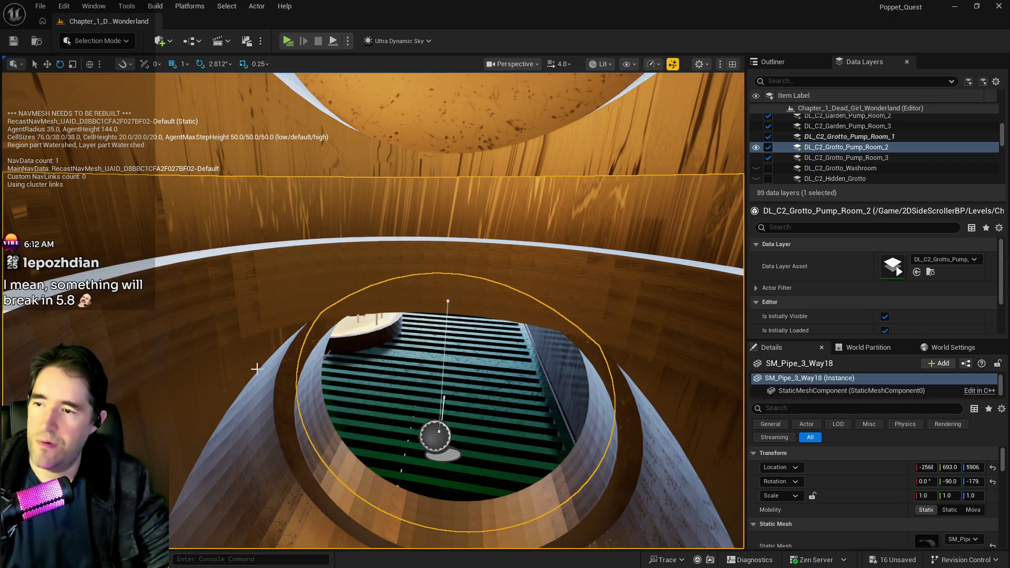
Fly the camera down through the pipe opening and select the green grate walkway
{"action": "left_click", "coordinate": [230, 335]}
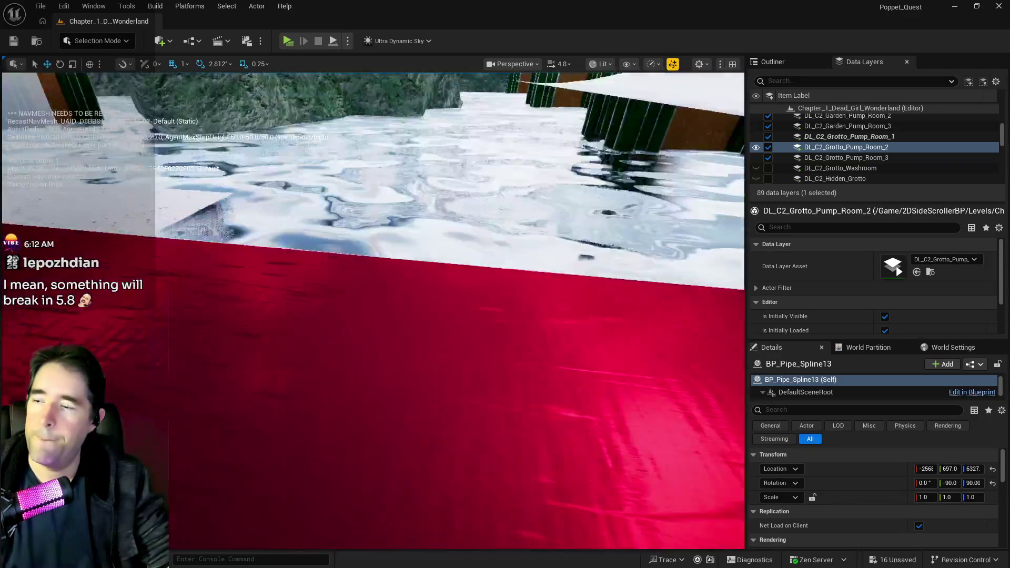
{"action": "key", "text": "s"}
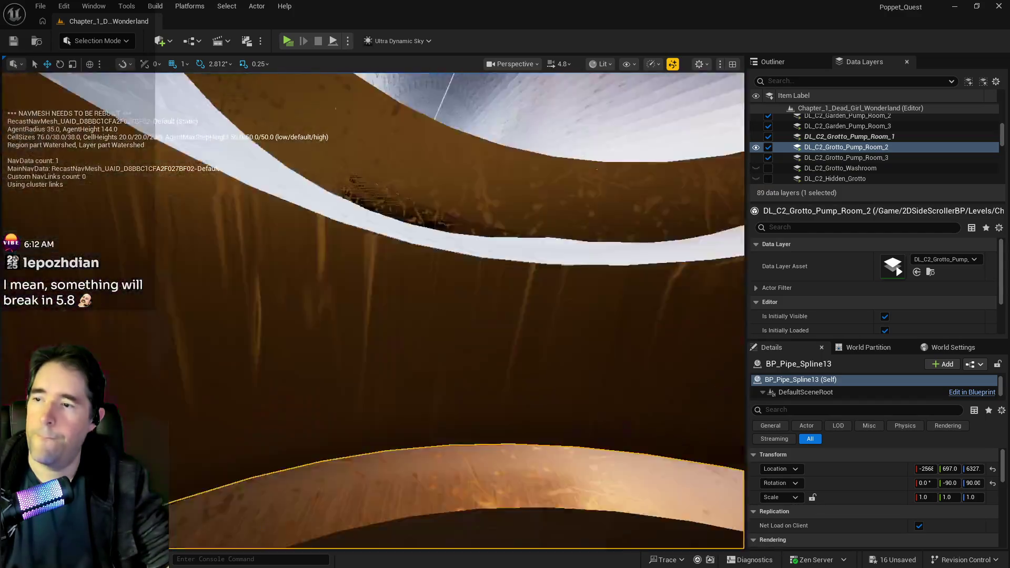
{"action": "key", "text": "w"}
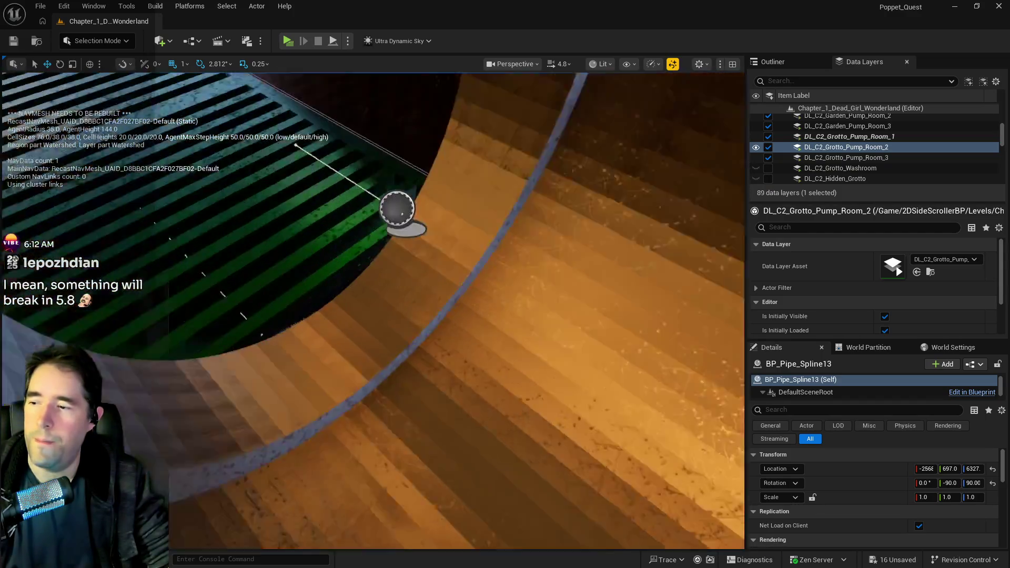
{"action": "key", "text": "w"}
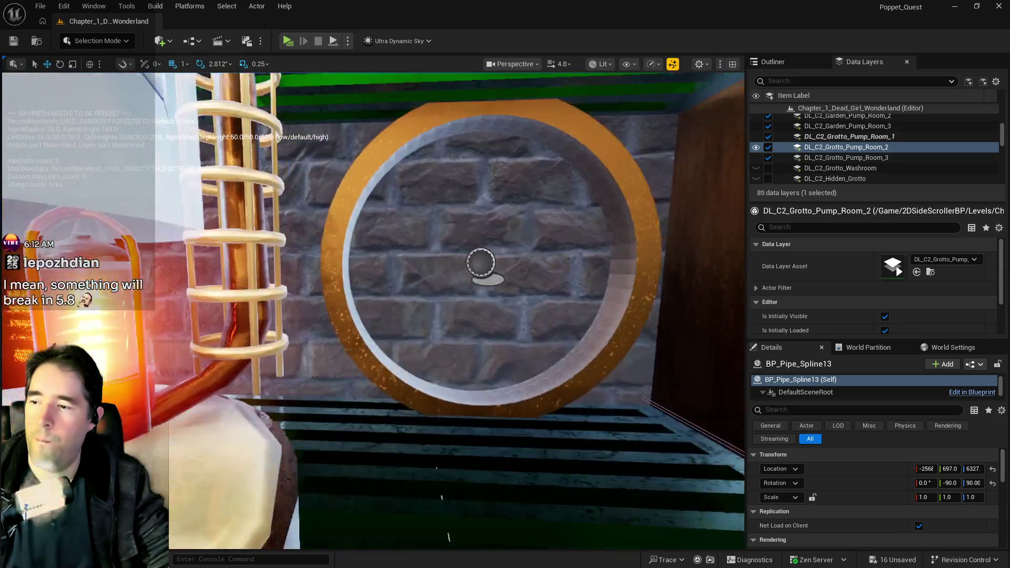
{"action": "key", "text": "s"}
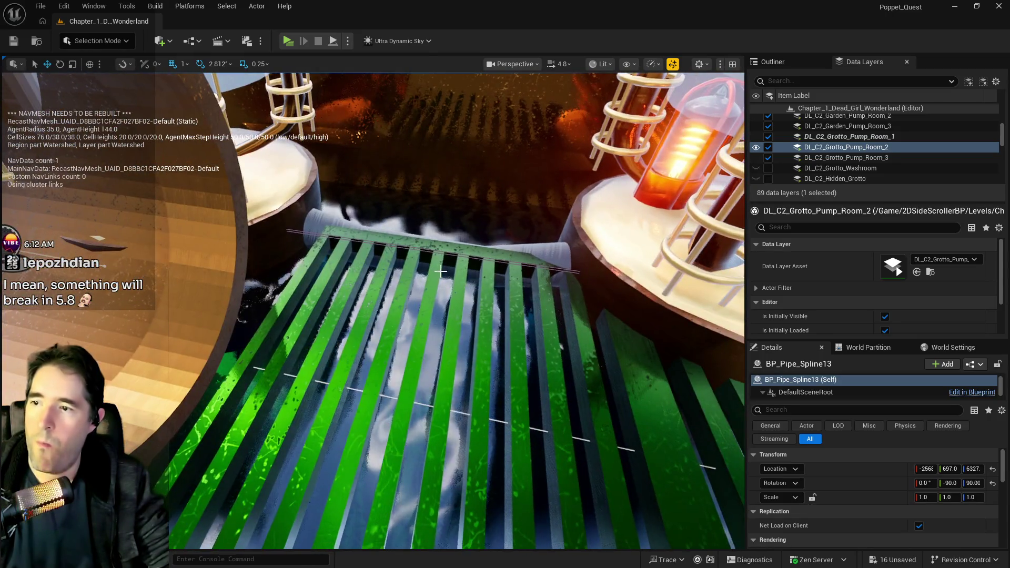
{"action": "left_click", "coordinate": [420, 389]}
{"action": "key", "text": "w"}
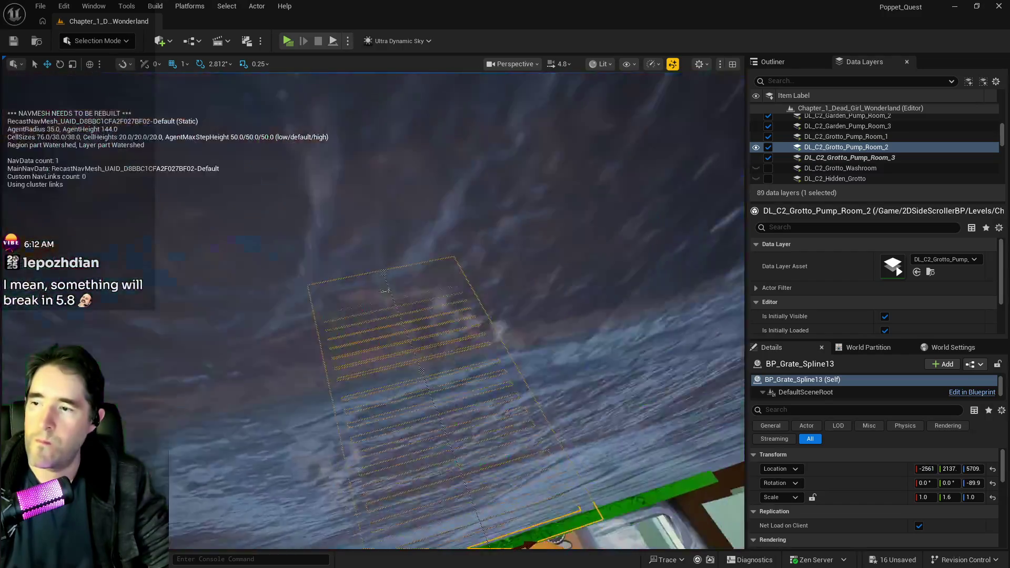
{"action": "key", "text": "w"}
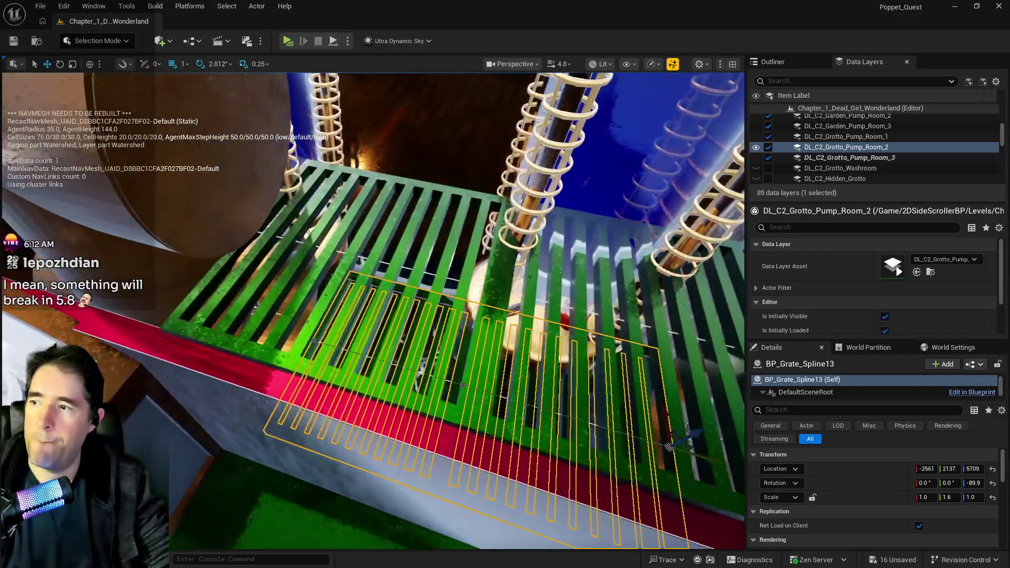
Select SM_Pipe_Cap11 together with the pipe body and pipe rings
{"action": "left_click", "coordinate": [163, 165]}
{"action": "key", "text": "w"}
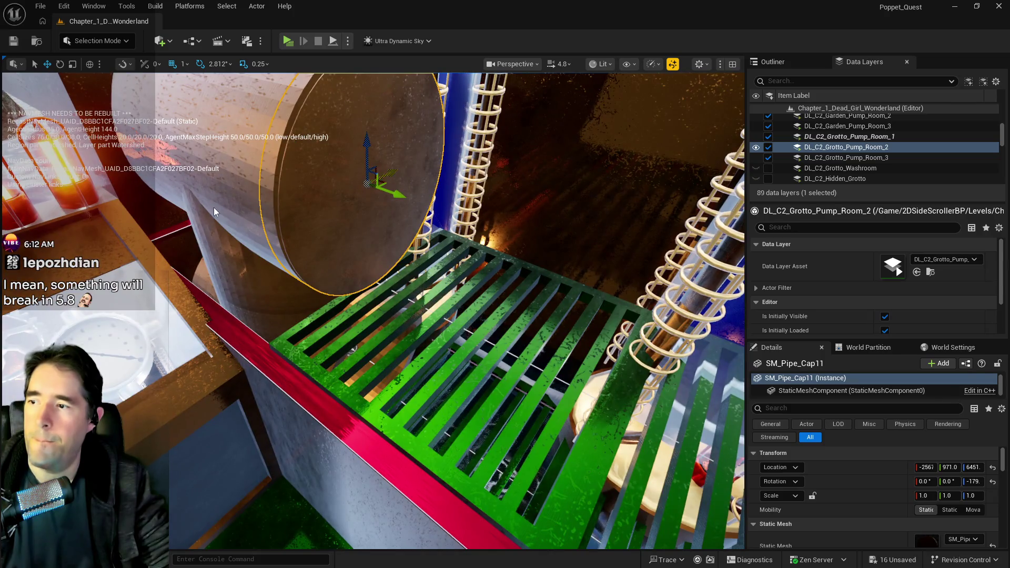
{"action": "left_click", "coordinate": [221, 293], "text": "ctrl"}
{"action": "key", "text": "f"}
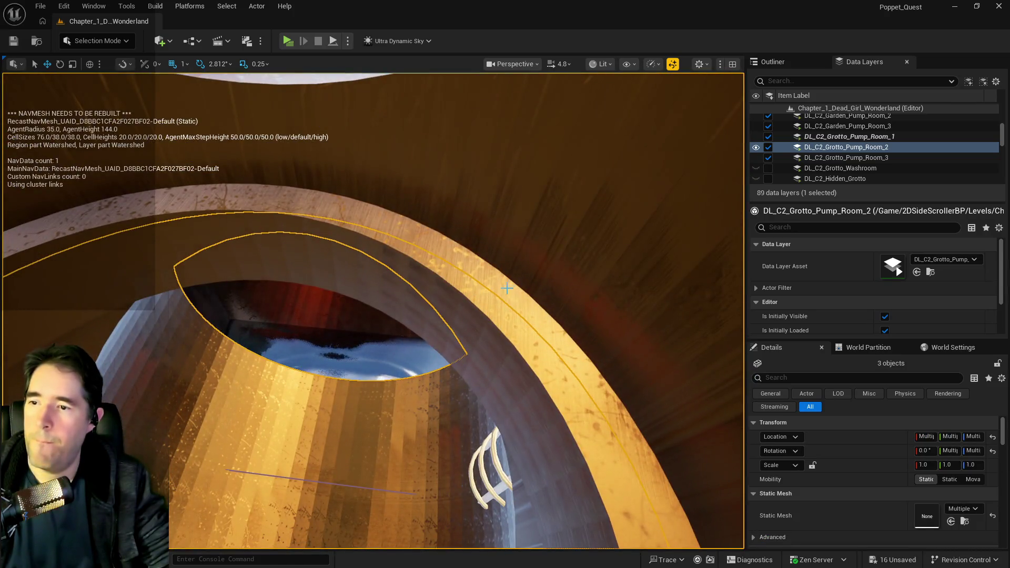
{"action": "left_click", "coordinate": [506, 289], "text": "ctrl"}
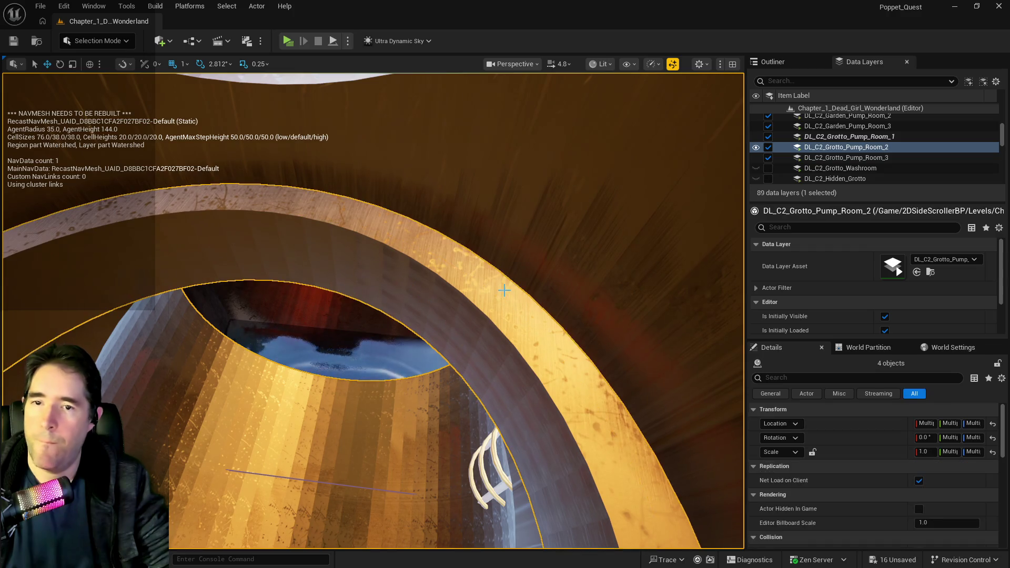
Remove the pipe pieces from DL_C2_Grotto_Pump_Room_1, then undo that removal
{"action": "right_click", "coordinate": [842, 140]}
{"action": "left_click", "coordinate": [875, 249]}
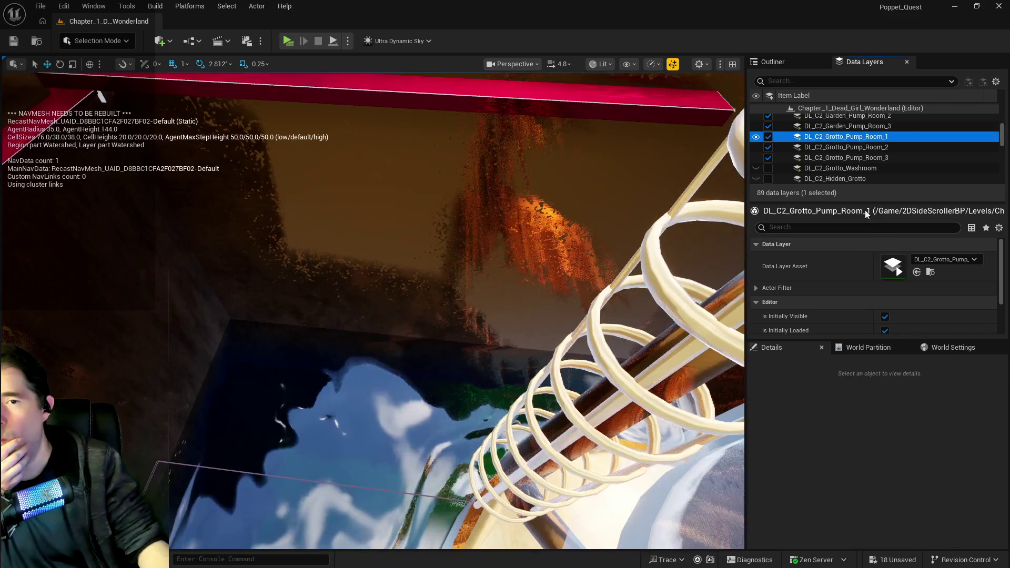
{"action": "right_click", "coordinate": [839, 157]}
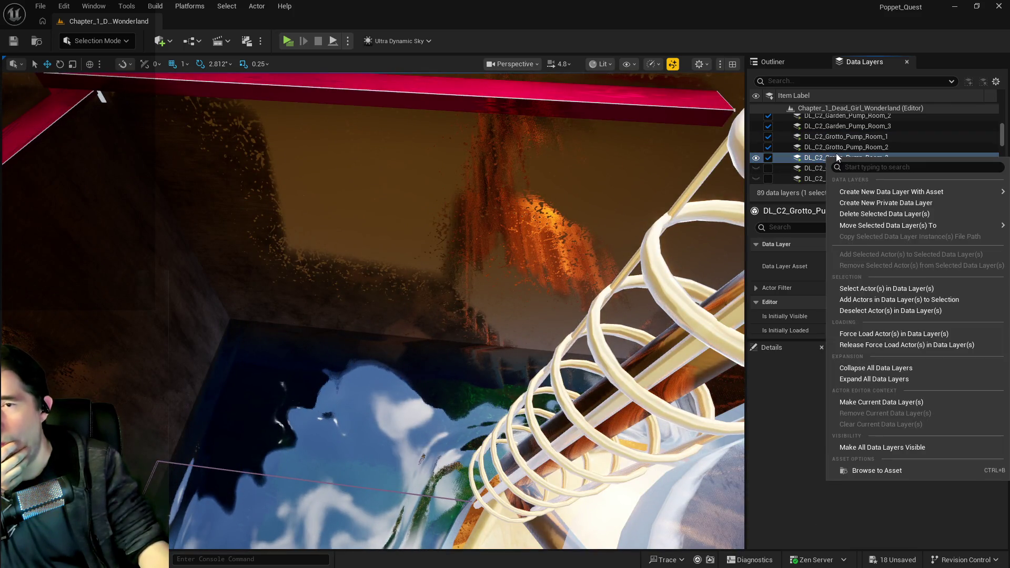
{"action": "left_click", "coordinate": [825, 141]}
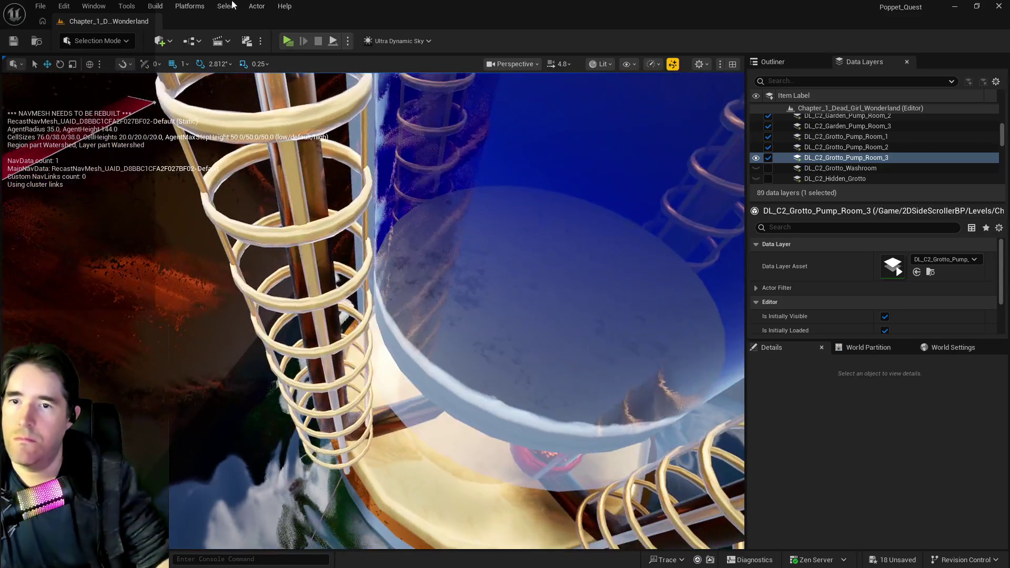
{"action": "left_click", "coordinate": [64, 6]}
{"action": "left_click", "coordinate": [89, 43]}
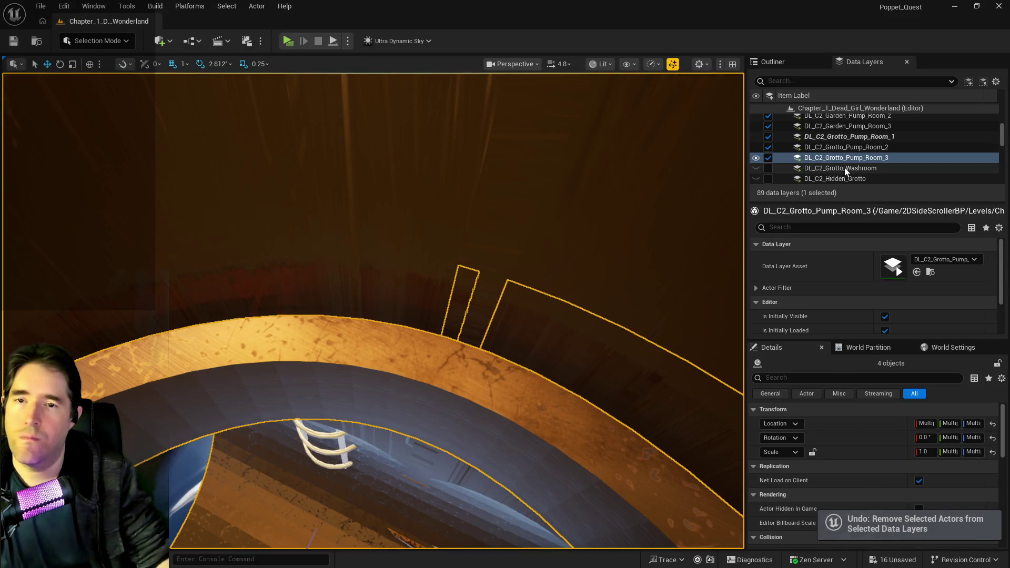
Add the pipe pieces to DL_C2_Grotto_Pump_Room_3 and remove them from DL_C2_Grotto_Pump_Room_1
{"action": "right_click", "coordinate": [843, 159]}
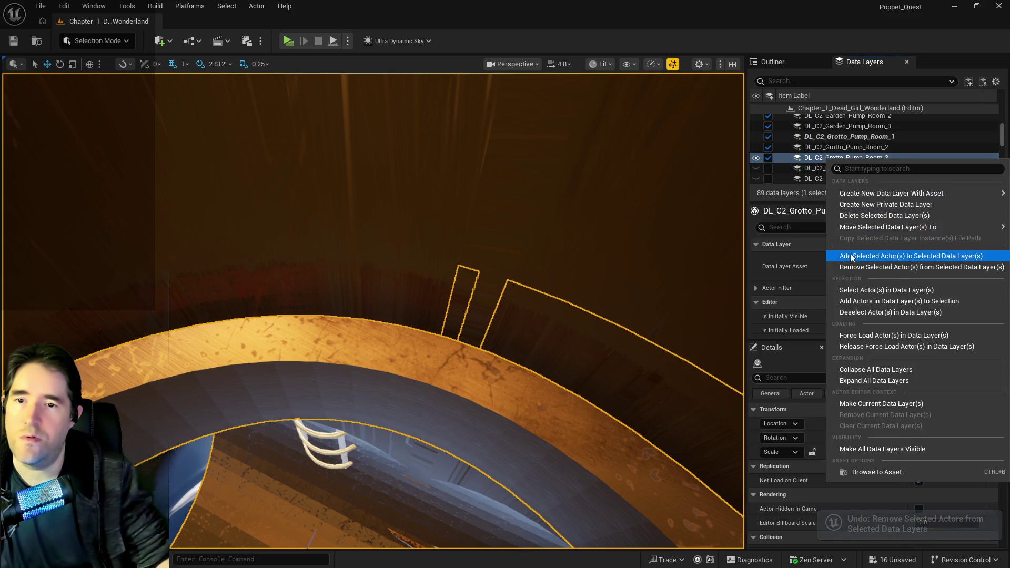
{"action": "left_click", "coordinate": [852, 257]}
{"action": "left_click", "coordinate": [844, 136]}
{"action": "right_click", "coordinate": [844, 137]}
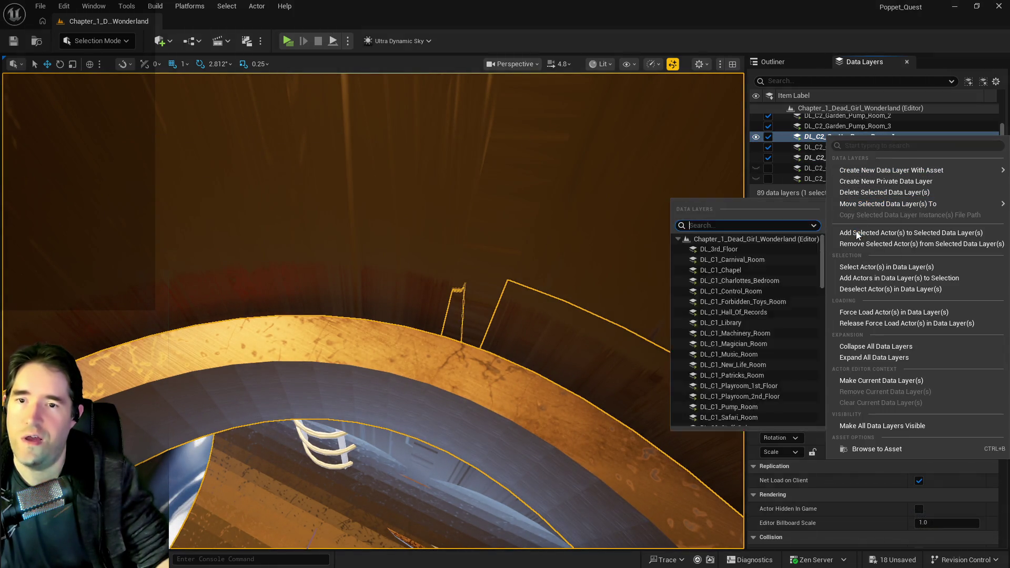
{"action": "left_click", "coordinate": [862, 244]}
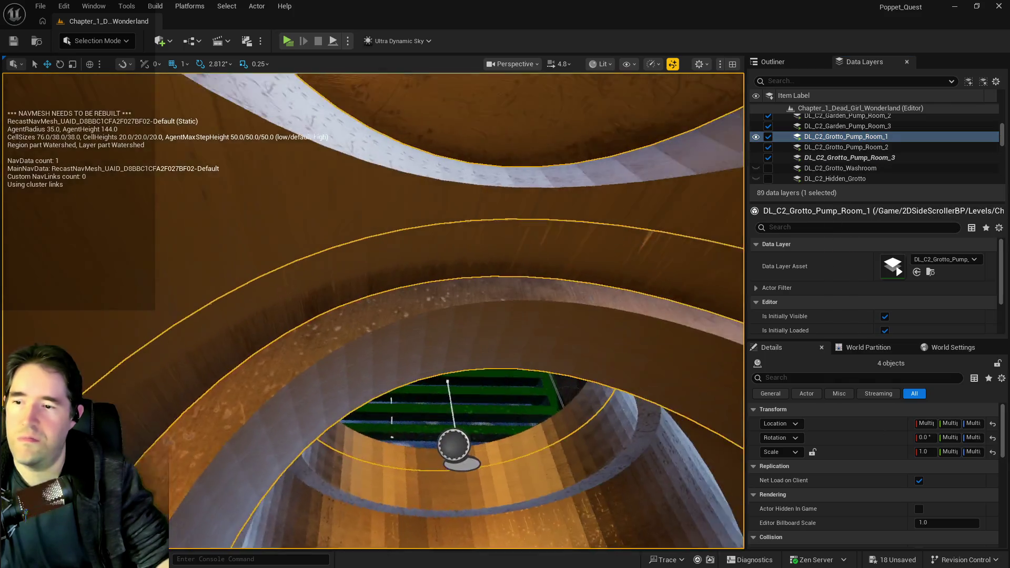
Also remove the pipe pieces from the DL_C2_Lower_Decks data layer
{"action": "key", "text": "f"}
{"action": "scroll", "coordinate": [783, 163], "scroll_direction": "down", "scroll_amount": 5}
{"action": "scroll", "coordinate": [782, 163], "scroll_direction": "up", "scroll_amount": 5}
{"action": "left_click", "coordinate": [812, 139]}
{"action": "right_click", "coordinate": [815, 140]}
{"action": "mouse_move", "coordinate": [847, 209]}
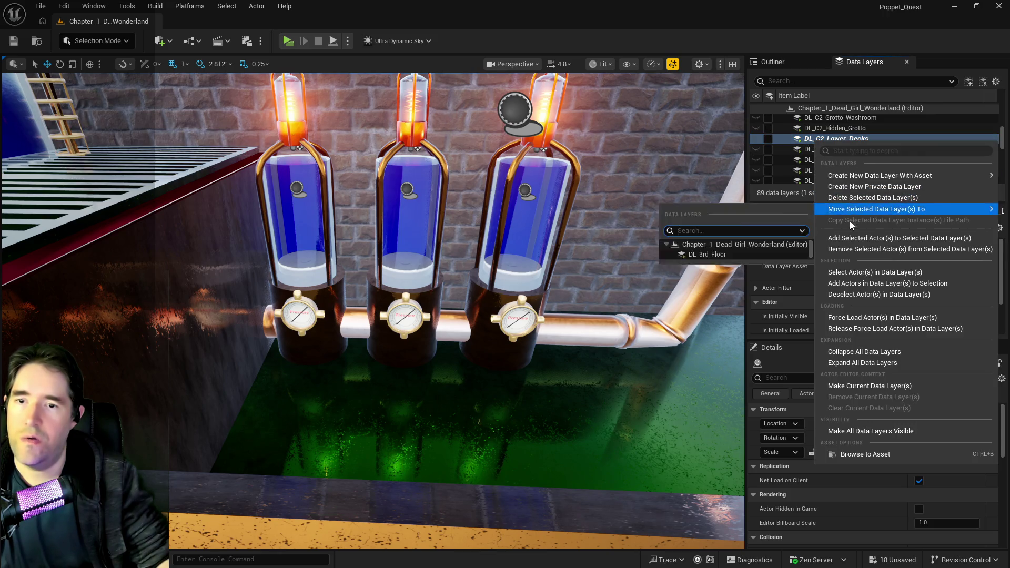
{"action": "left_click", "coordinate": [846, 246]}
{"action": "scroll", "coordinate": [889, 155], "scroll_direction": "down", "scroll_amount": 5}
{"action": "scroll", "coordinate": [889, 156], "scroll_direction": "up", "scroll_amount": 10}
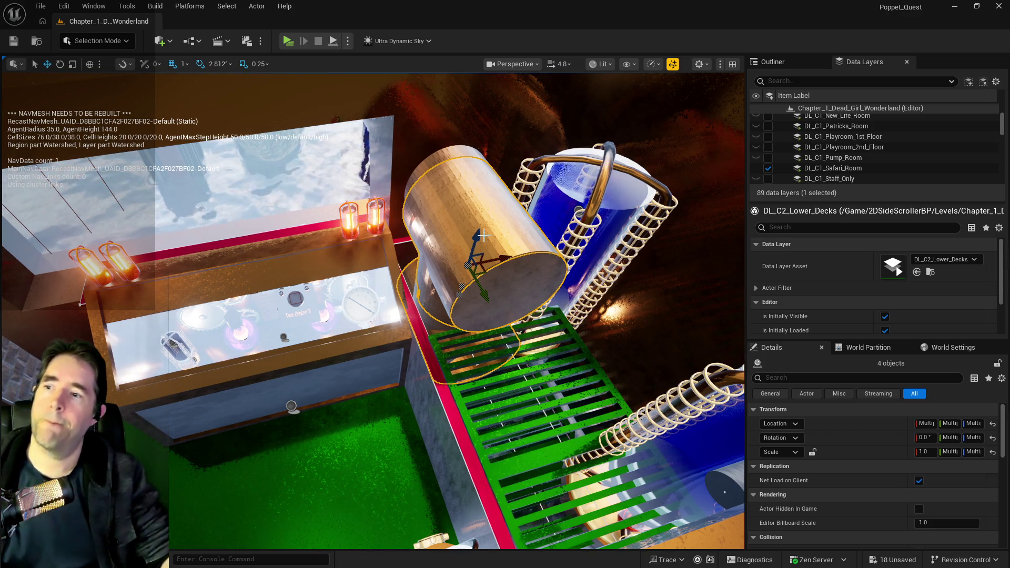
{"action": "left_click_drag", "start_coordinate": [428, 307], "coordinate": [433, 295]}
Select Garden_Pump_Room_3_Shelf, switch to a top-down view of the pumps, and open Quick Add
{"action": "left_click", "coordinate": [449, 279]}
{"action": "scroll", "coordinate": [894, 483], "scroll_direction": "down", "scroll_amount": 3}
{"action": "scroll", "coordinate": [905, 488], "scroll_direction": "down", "scroll_amount": 2}
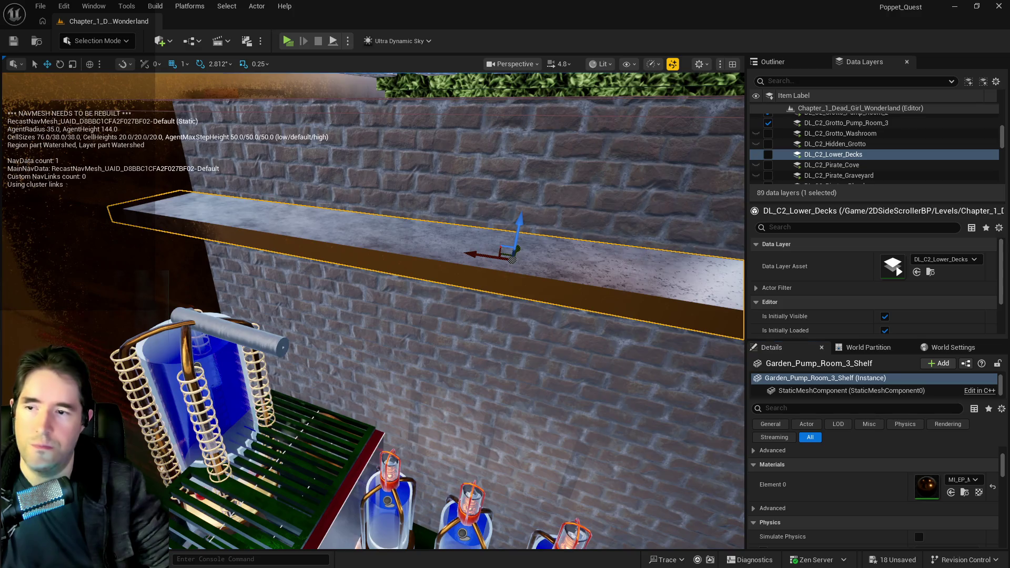
{"action": "left_click_drag", "start_coordinate": [429, 307], "coordinate": [429, 307]}
{"action": "left_click_drag", "start_coordinate": [406, 210], "coordinate": [406, 211]}
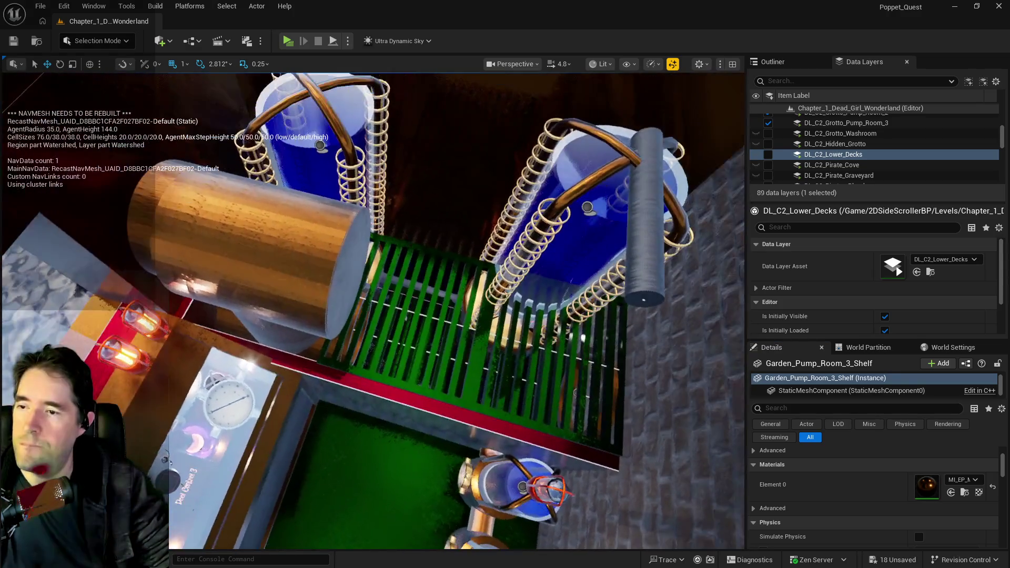
{"action": "left_click", "coordinate": [172, 41]}
Add Box Brush5 from Geometry > Box with Z scale 0.15, resting on the green grate
{"action": "mouse_move", "coordinate": [199, 202]}
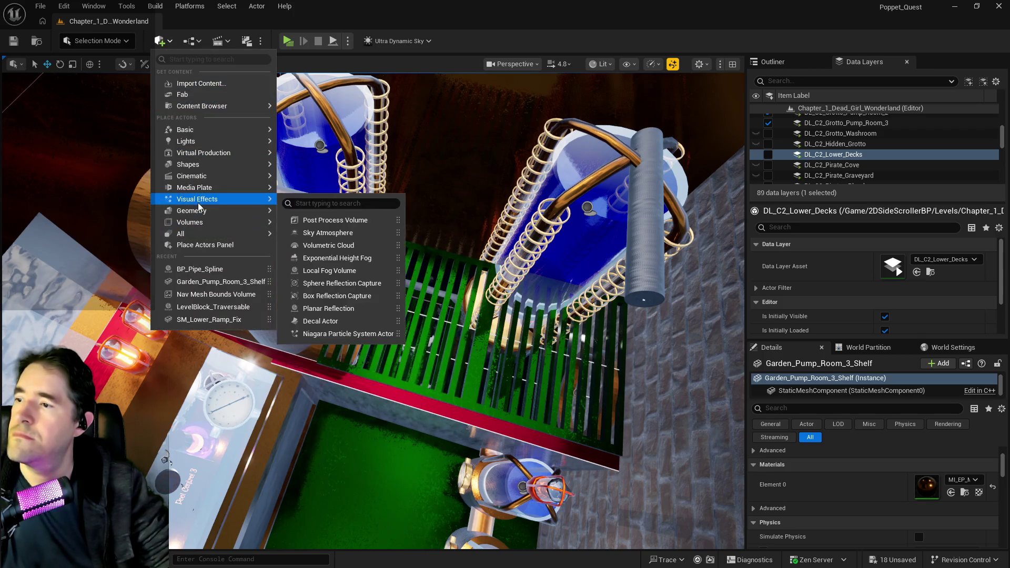
{"action": "left_click", "coordinate": [309, 216]}
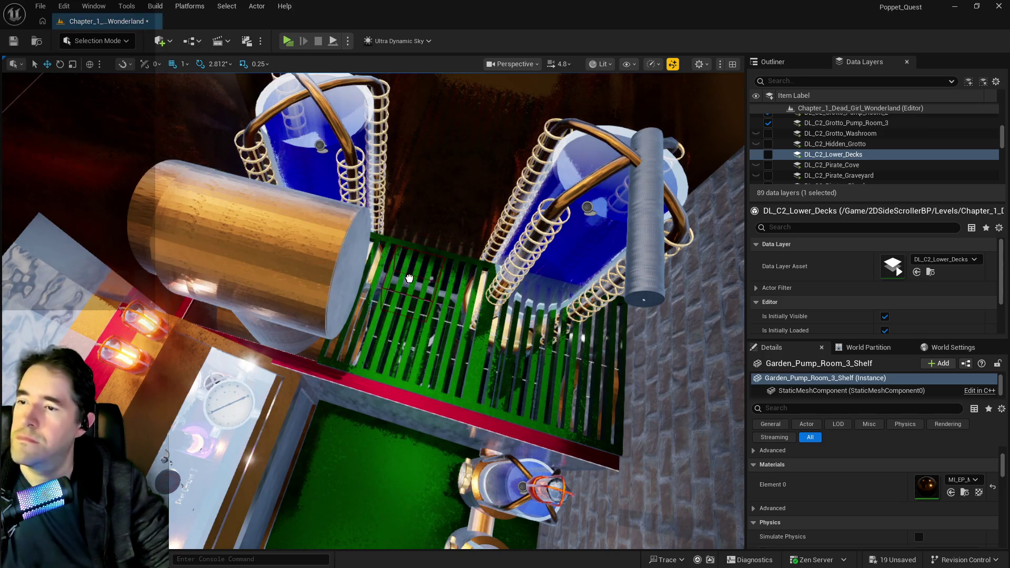
{"action": "scroll", "coordinate": [953, 479], "scroll_direction": "up", "scroll_amount": 5}
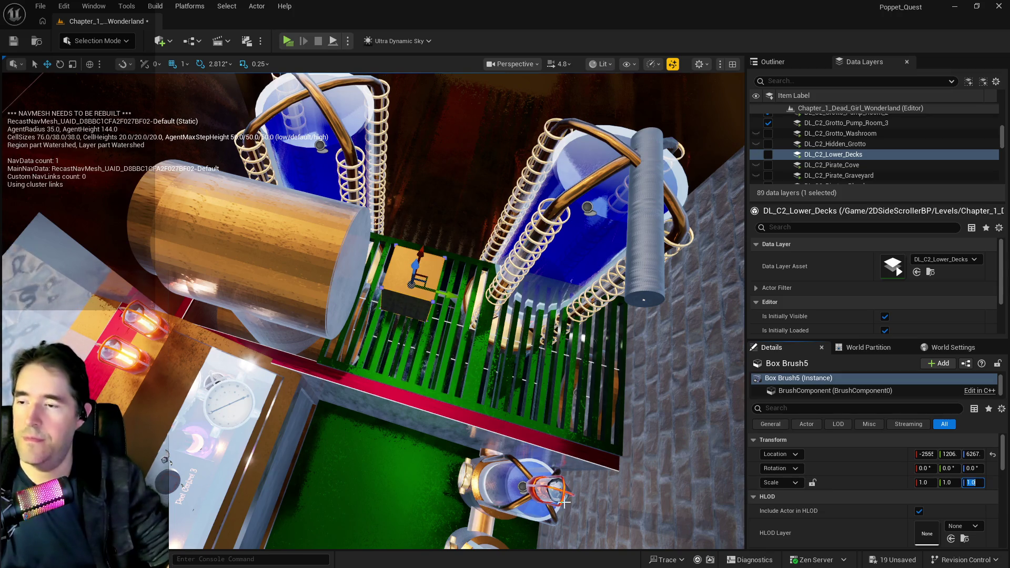
{"action": "type", "text": "0.15"}
{"action": "key", "text": "Return"}
{"action": "mouse_move", "coordinate": [612, 420]}
{"action": "left_mouse_down"}
{"action": "mouse_move", "coordinate": [603, 305]}
{"action": "mouse_move", "coordinate": [568, 372]}
{"action": "left_mouse_up"}
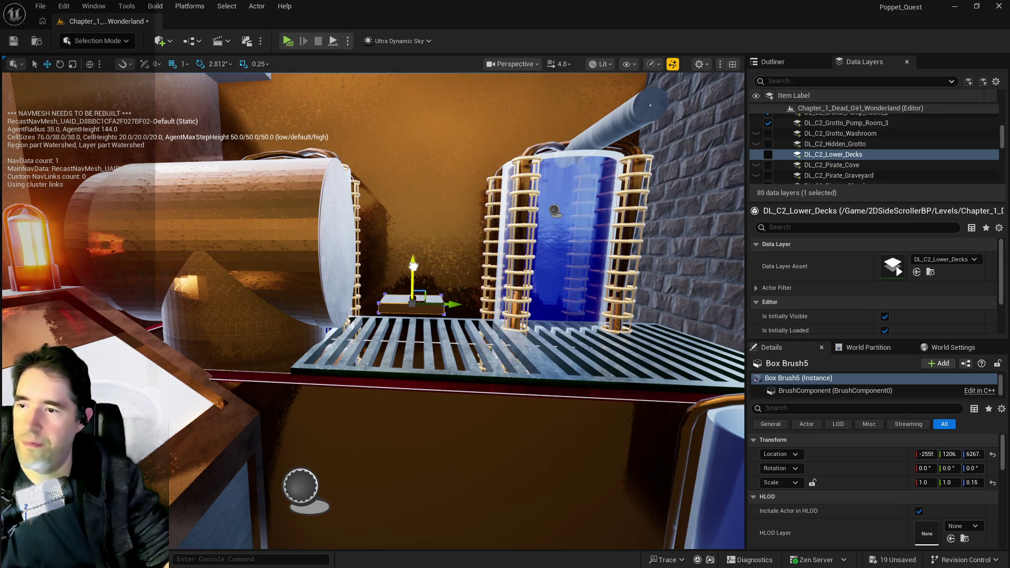
{"action": "mouse_move", "coordinate": [420, 316]}
{"action": "left_mouse_down"}
{"action": "mouse_move", "coordinate": [388, 185]}
{"action": "mouse_move", "coordinate": [409, 215]}
{"action": "left_mouse_up"}
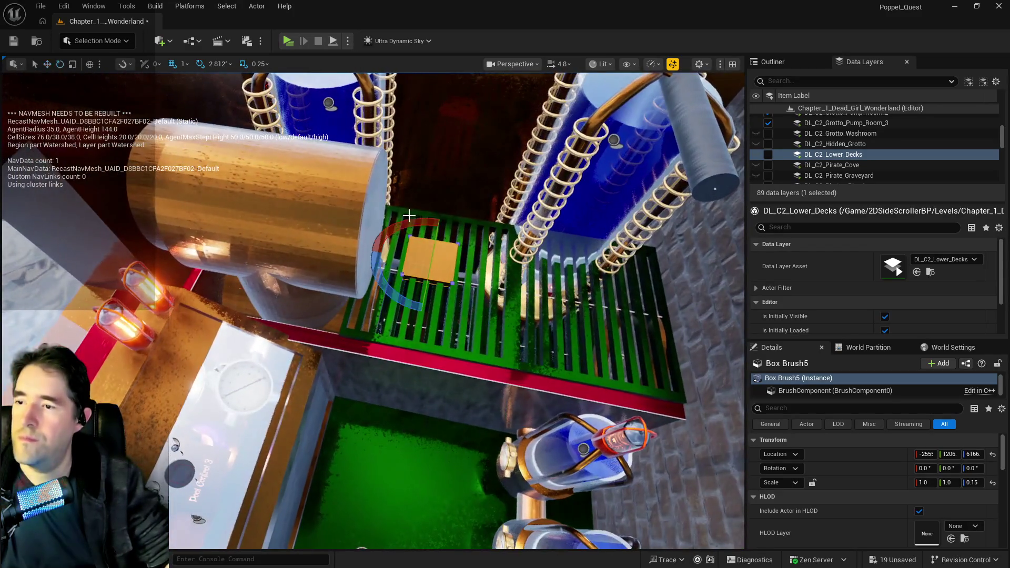